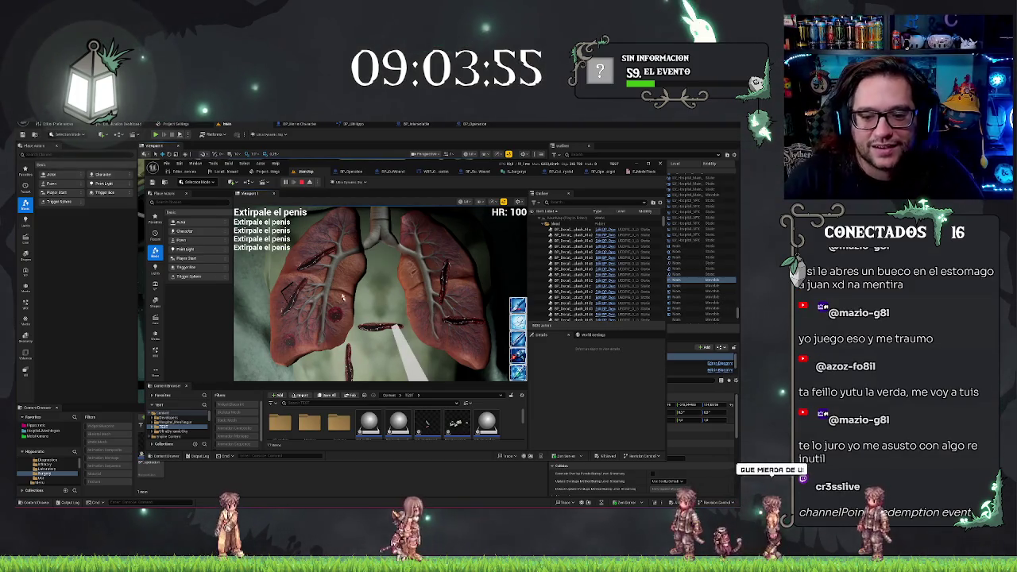
End the play session and close the extra lungs level window to return to the main level.
{"action": "key", "text": "Escape"}
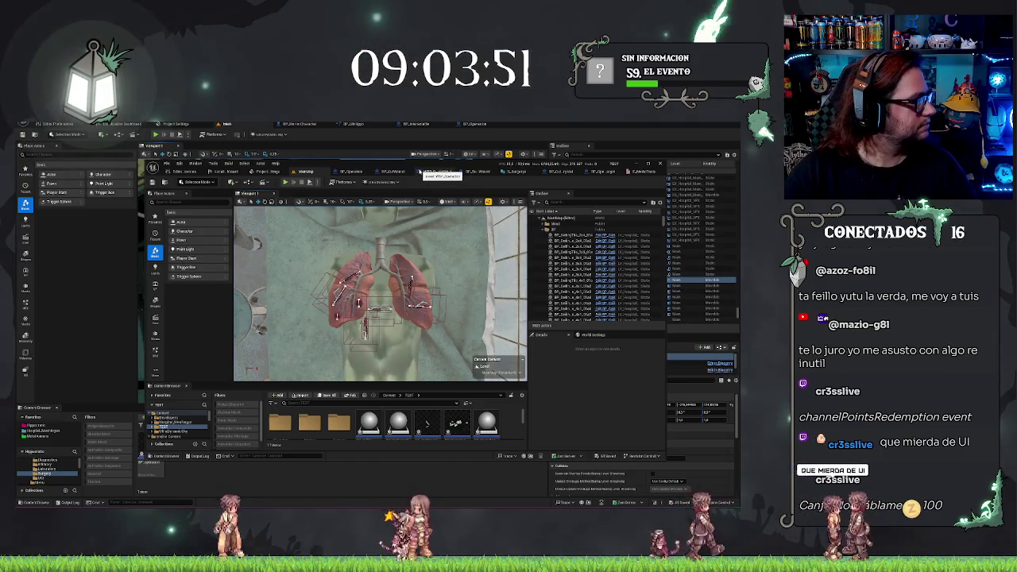
{"action": "left_click", "coordinate": [420, 171]}
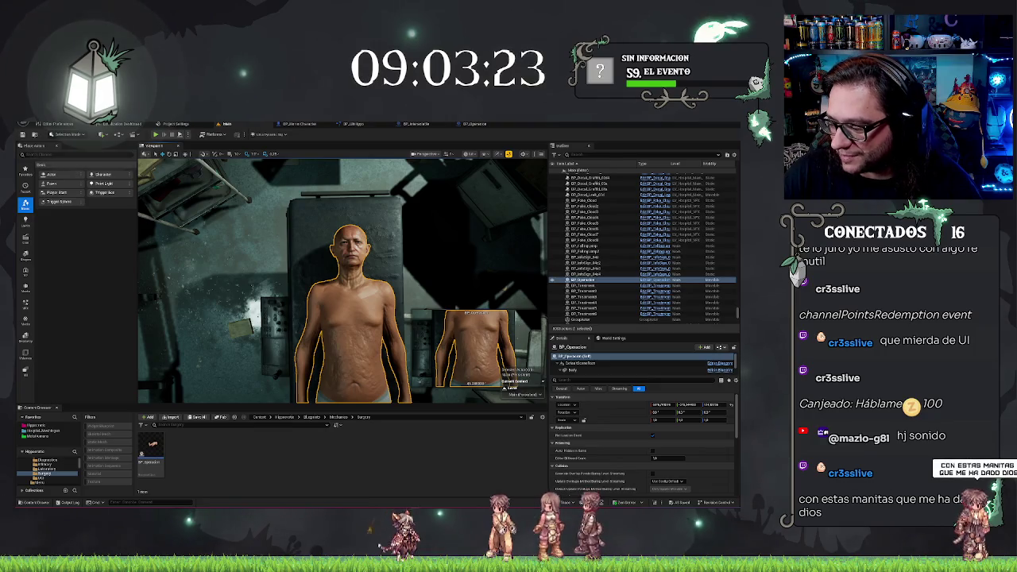
{"action": "scroll", "coordinate": [342, 278], "scroll_direction": "up", "scroll_amount": 2}
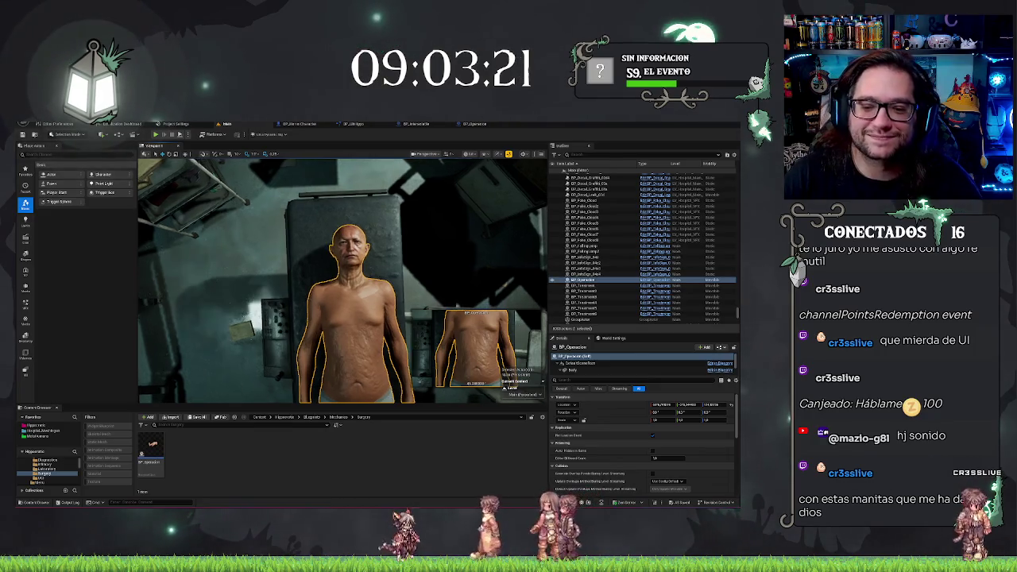
{"action": "scroll", "coordinate": [342, 278], "scroll_direction": "down", "scroll_amount": 5}
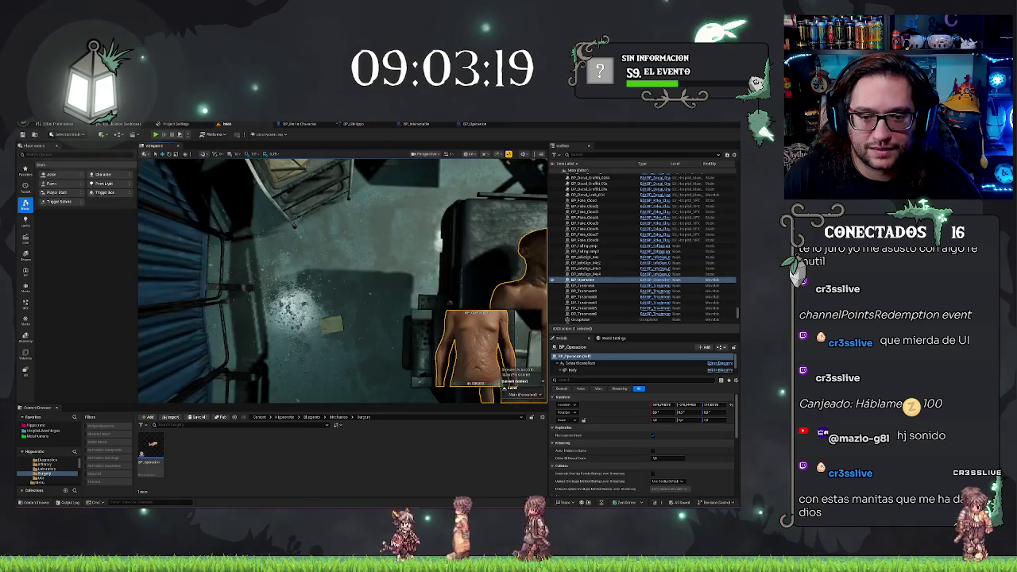
{"action": "scroll", "coordinate": [341, 278], "scroll_direction": "up", "scroll_amount": 3}
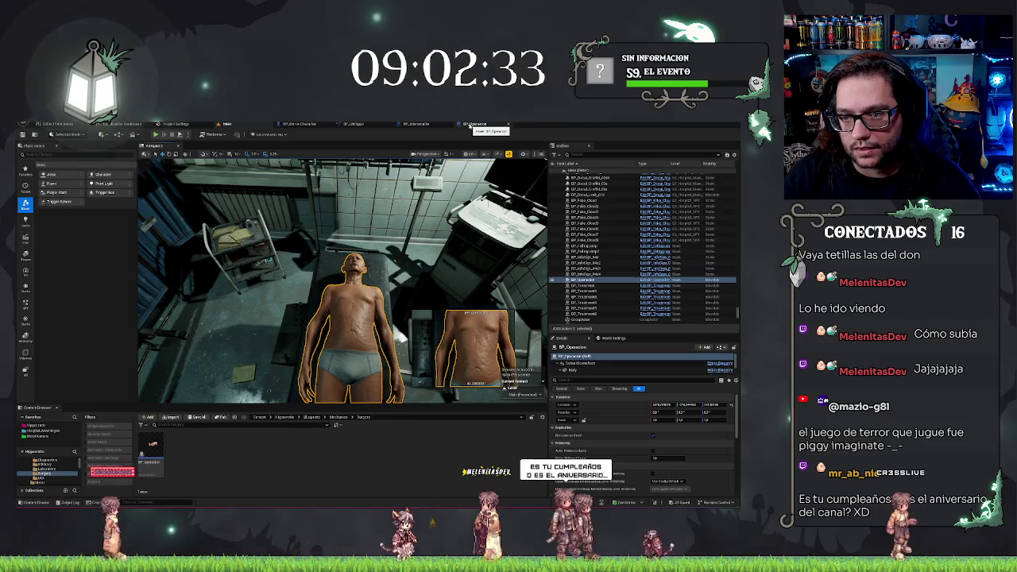
{"action": "left_click", "coordinate": [472, 125]}
Delete the two unused event nodes from BP_Operacion's graph.
{"action": "left_click_drag", "start_coordinate": [336, 228], "coordinate": [317, 218]}
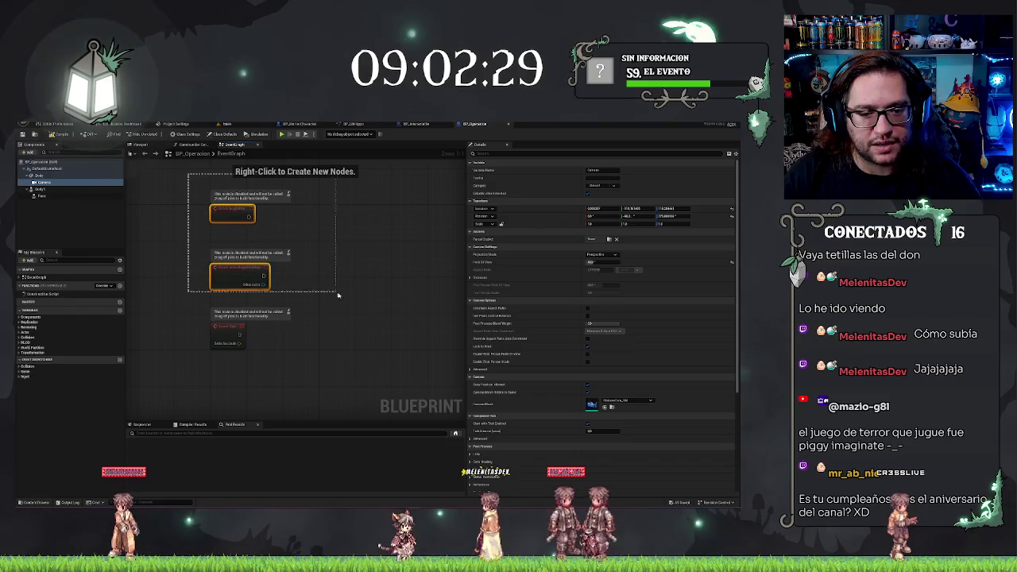
{"action": "mouse_move", "coordinate": [344, 300]}
{"action": "left_mouse_down"}
{"action": "mouse_move", "coordinate": [322, 258]}
{"action": "mouse_move", "coordinate": [355, 173]}
{"action": "left_mouse_up"}
{"action": "key", "text": "Delete"}
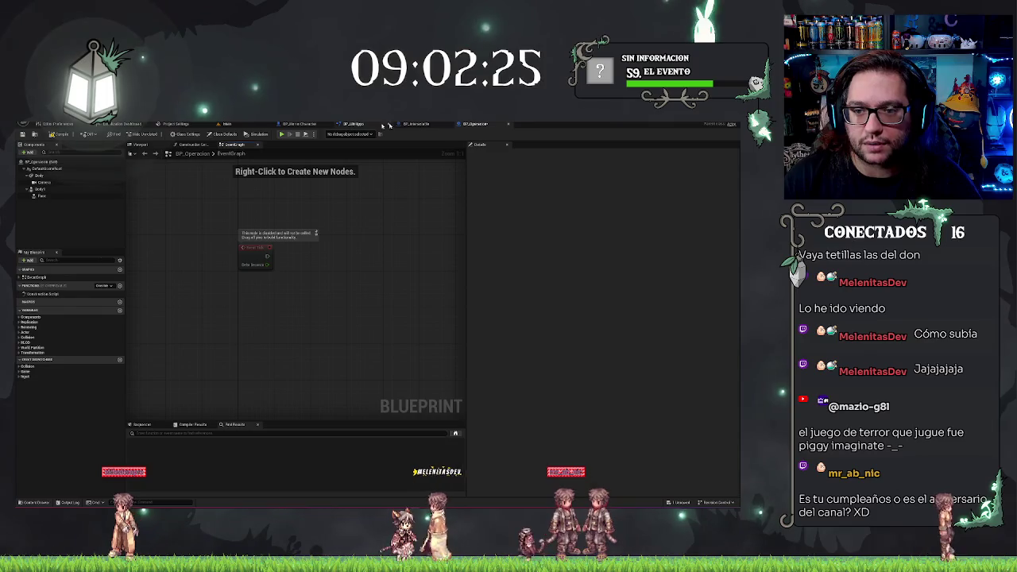
Open the BPI_Interact interface from the Hipporvelo > UI folder.
{"action": "left_click", "coordinate": [245, 125]}
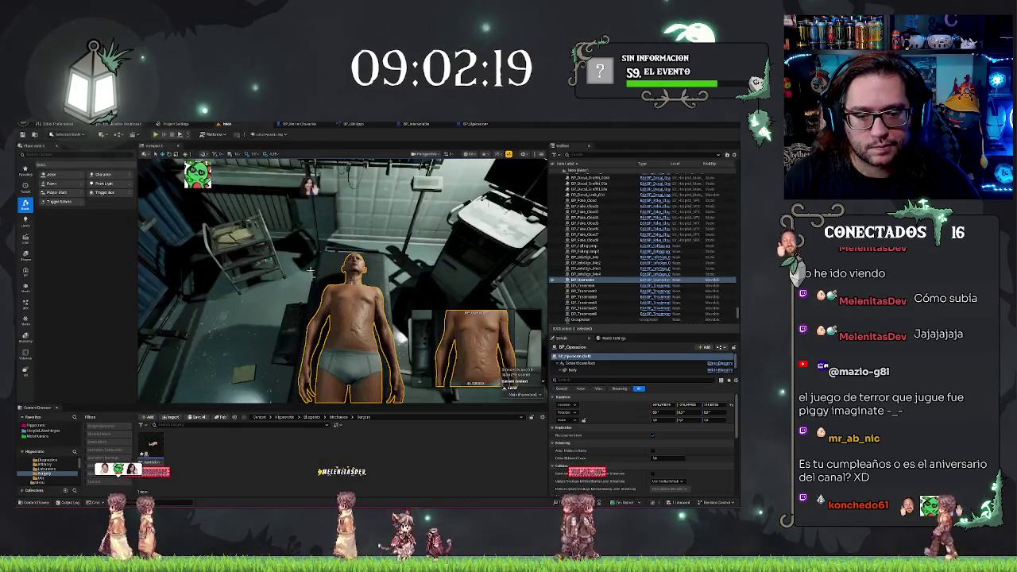
{"action": "left_click", "coordinate": [35, 425]}
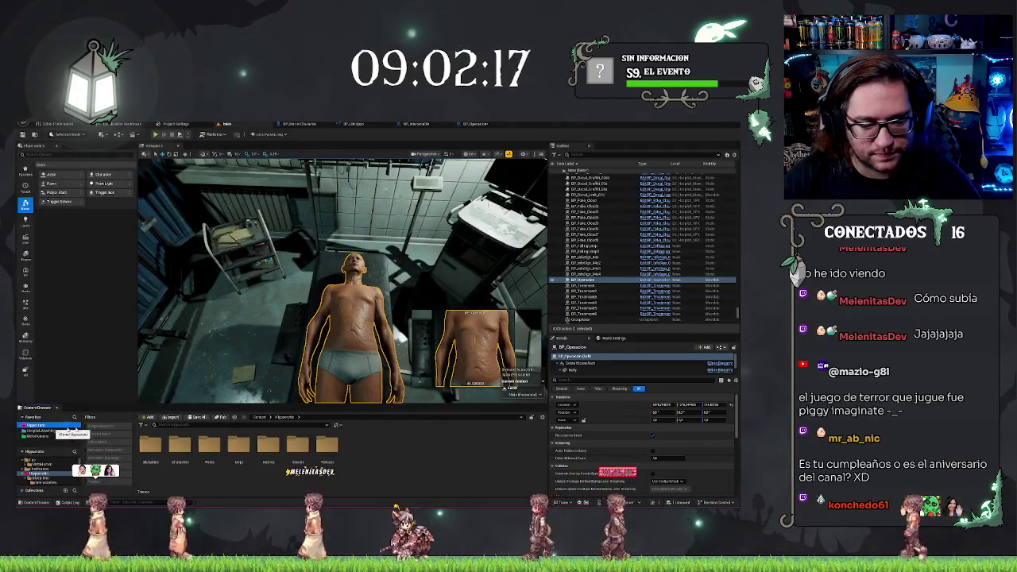
{"action": "double_click", "coordinate": [211, 450]}
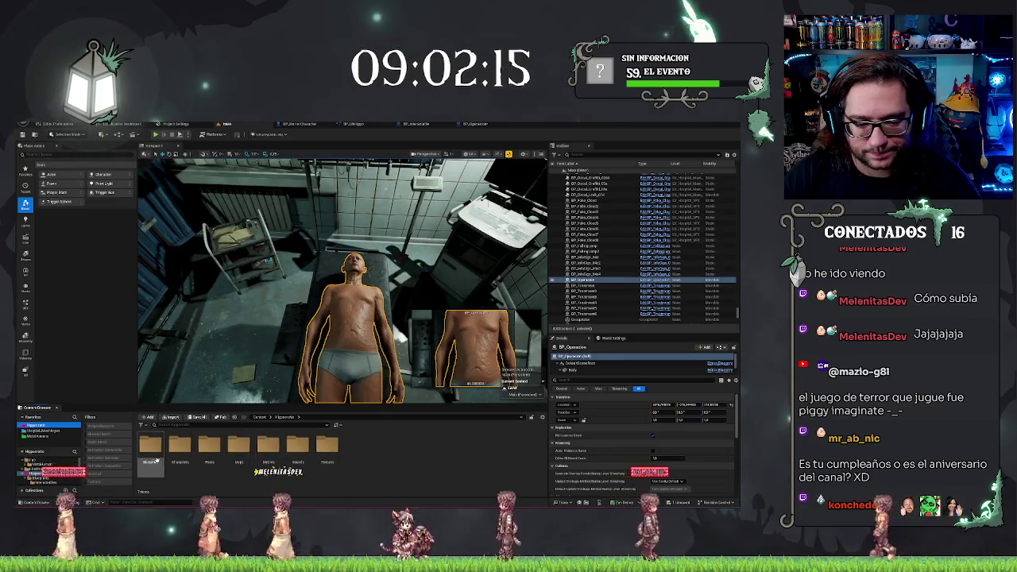
{"action": "double_click", "coordinate": [268, 446]}
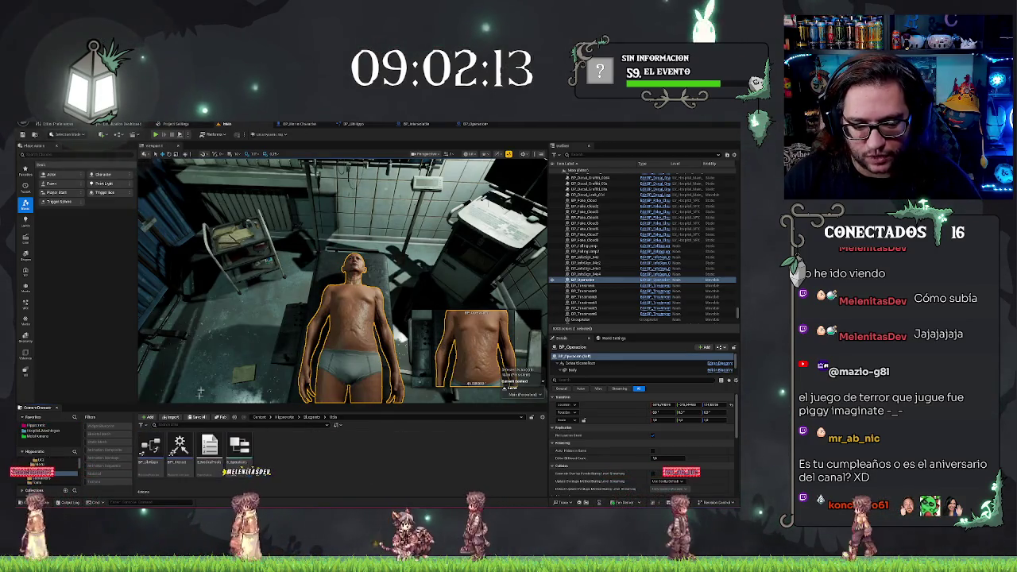
{"action": "double_click", "coordinate": [180, 449]}
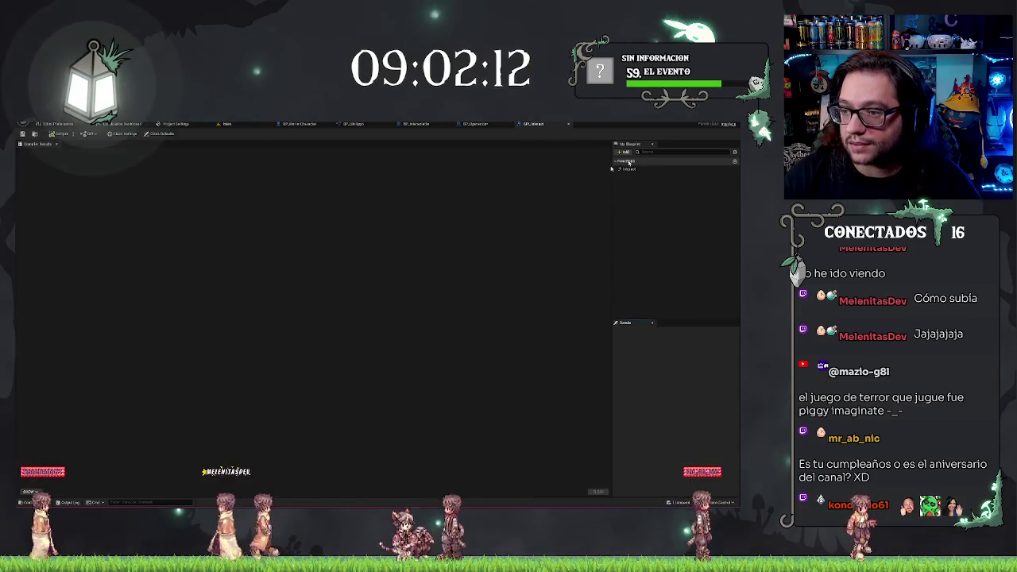
Add and name a new function in BPI_Interact, then go back to the BP_Operacion graph.
{"action": "left_click", "coordinate": [734, 162]}
{"action": "type", "text": "StartSurgery"}
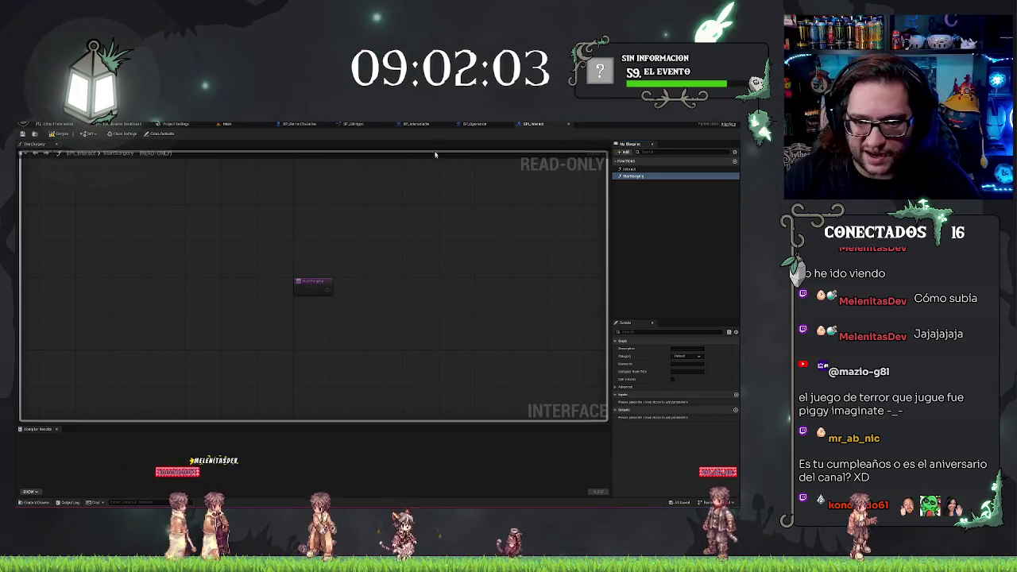
{"action": "left_click", "coordinate": [481, 125]}
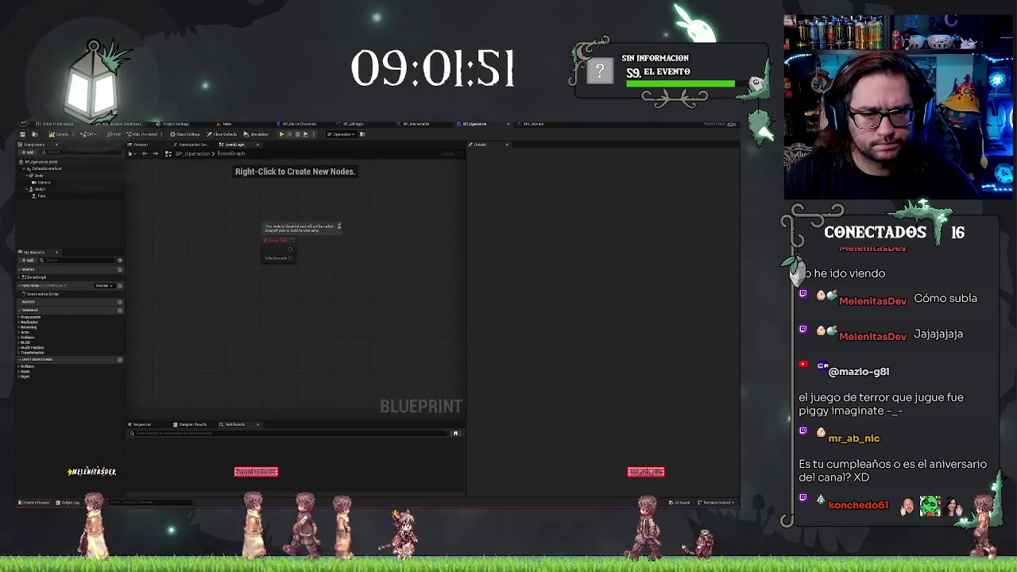
Add the Interact interface to BP_Operacion's implemented interfaces in Class Settings.
{"action": "left_click", "coordinate": [191, 134]}
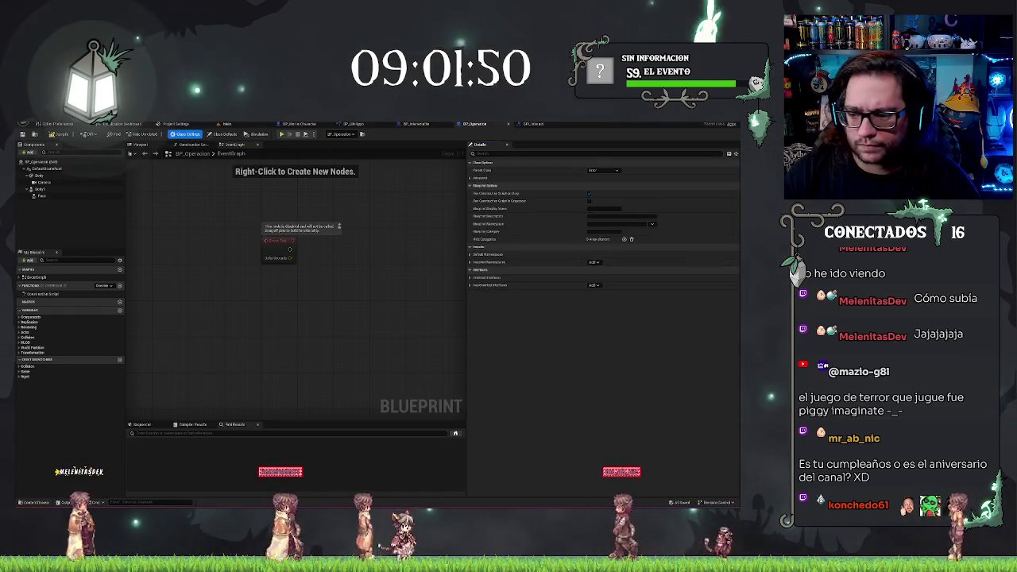
{"action": "left_click", "coordinate": [594, 284]}
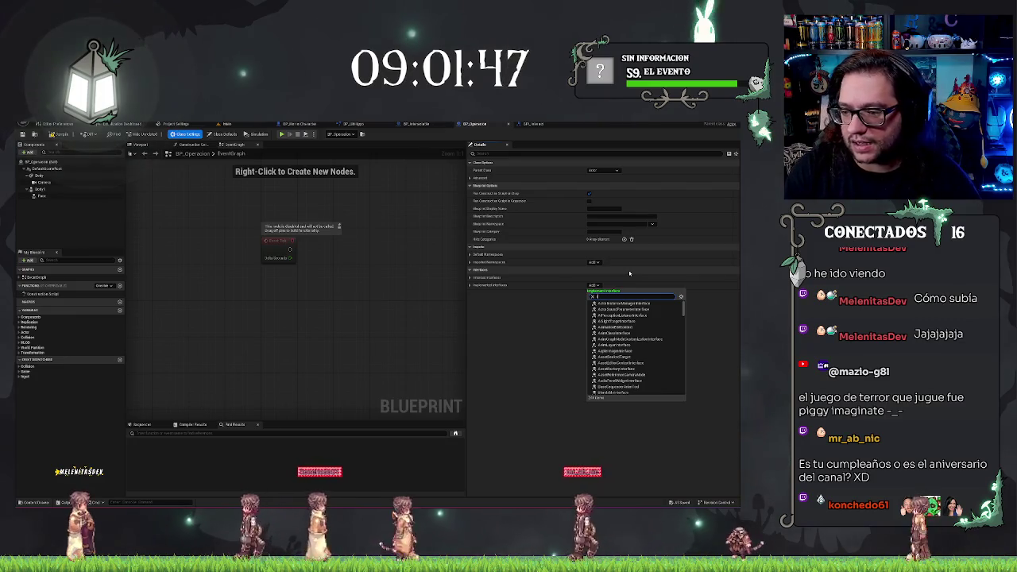
{"action": "type", "text": "interact"}
{"action": "left_click", "coordinate": [619, 303]}
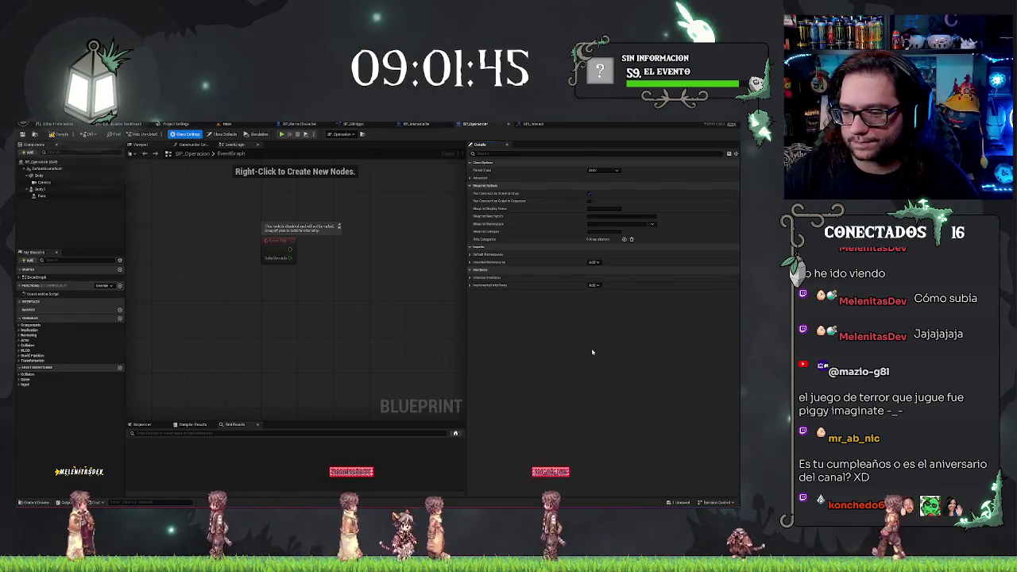
Place the Interact event node in the graph, cancelling a 'ma' node search from it.
{"action": "double_click", "coordinate": [33, 309]}
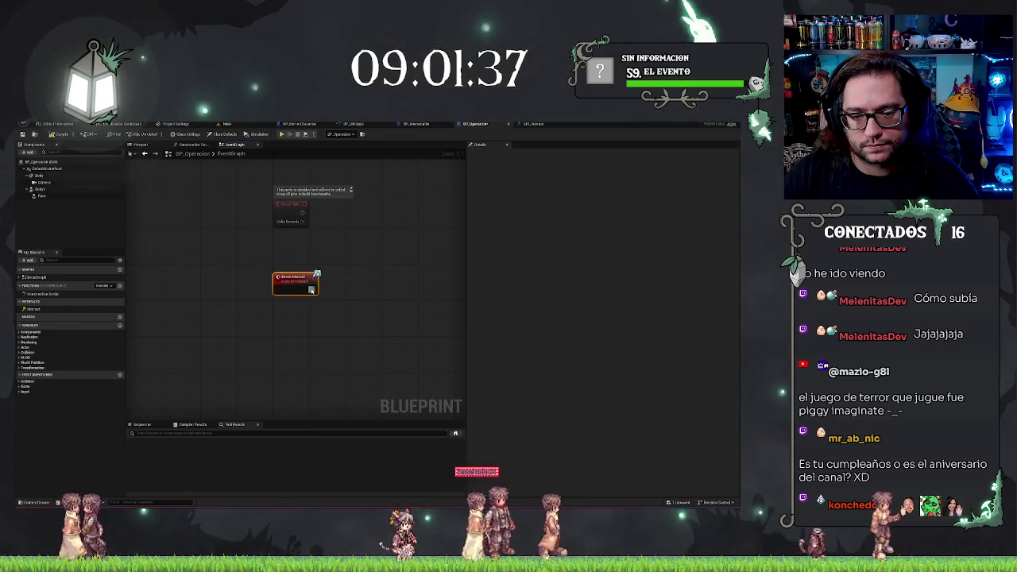
{"action": "left_click_drag", "start_coordinate": [313, 289], "coordinate": [347, 294]}
{"action": "type", "text": "ma"}
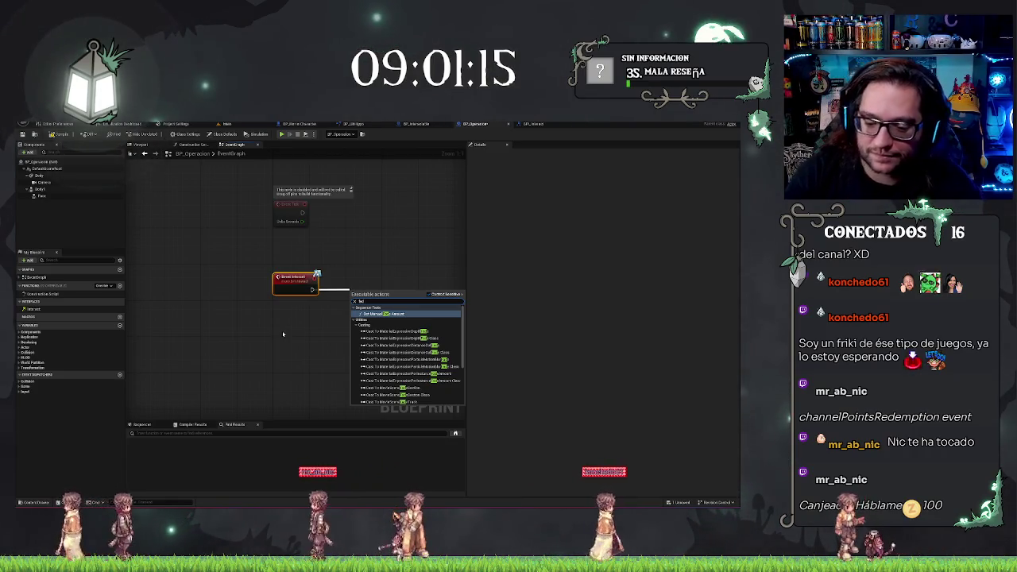
{"action": "key", "text": "Escape"}
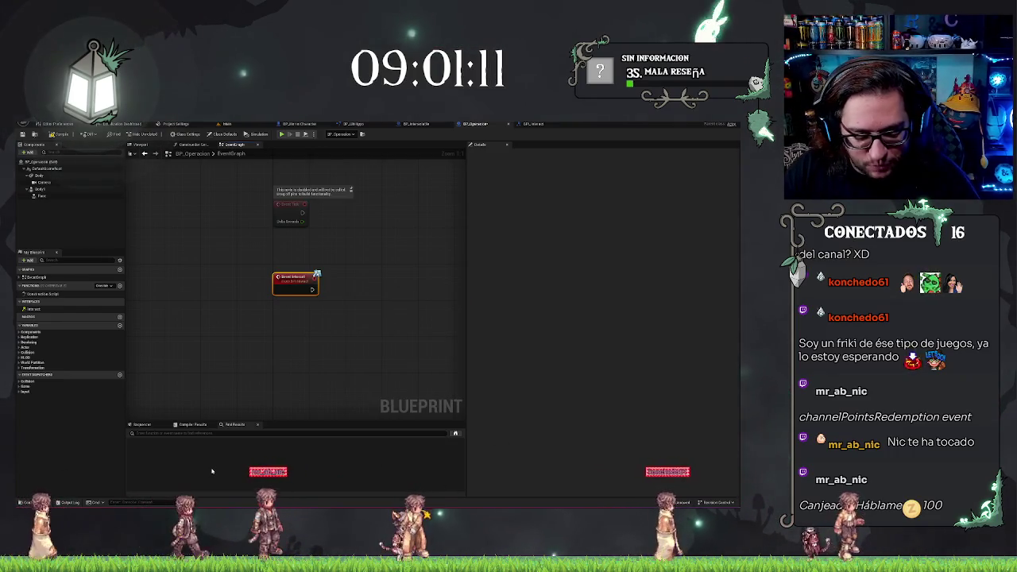
Launch Steam from the system search.
{"action": "key", "text": "super"}
{"action": "type", "text": "steam"}
{"action": "left_click", "coordinate": [386, 338]}
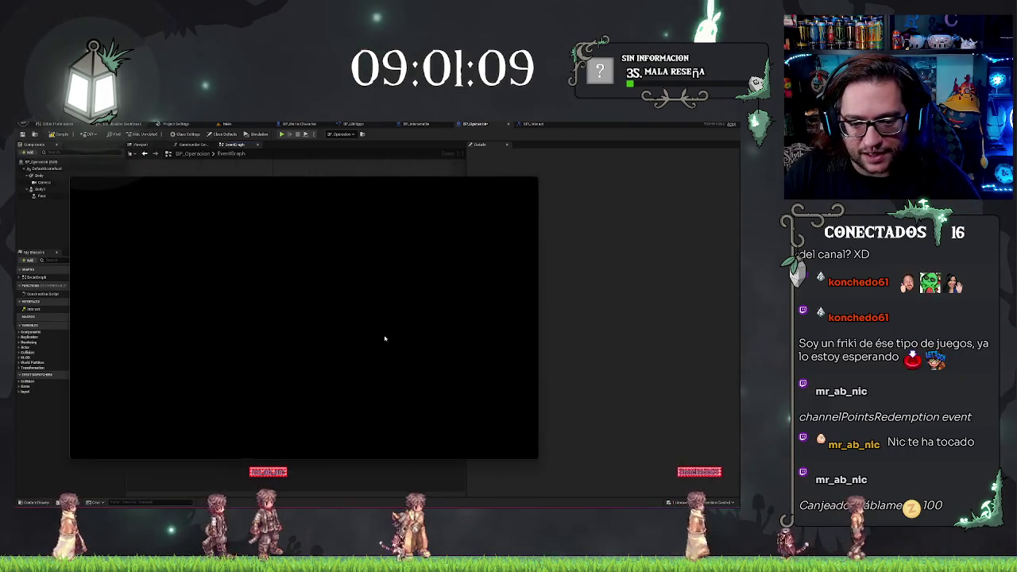
Find Day at the Office - Prologue in the Steam library and open its store page.
{"action": "left_click", "coordinate": [130, 189]}
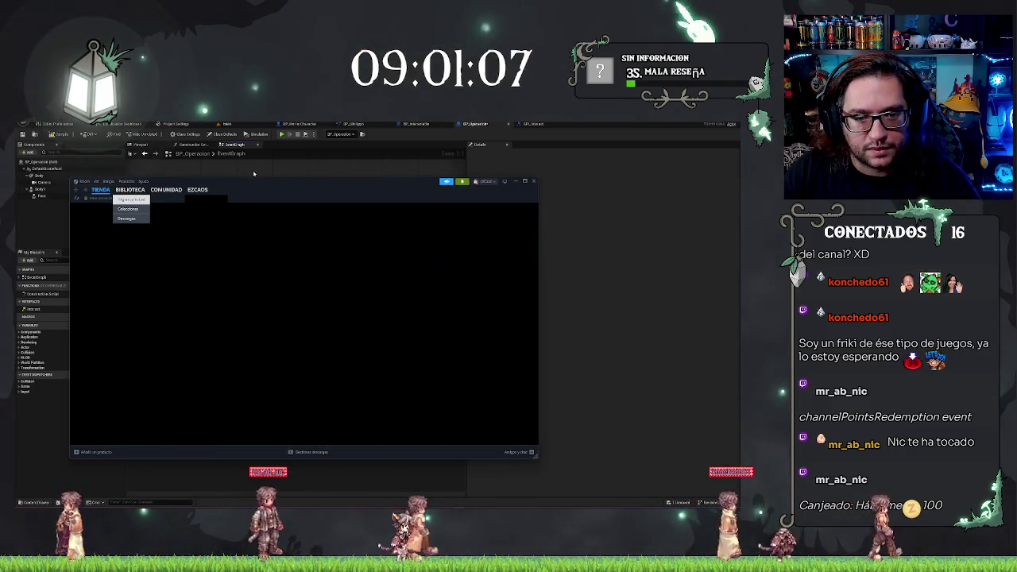
{"action": "left_click_drag", "start_coordinate": [265, 183], "coordinate": [284, 180]}
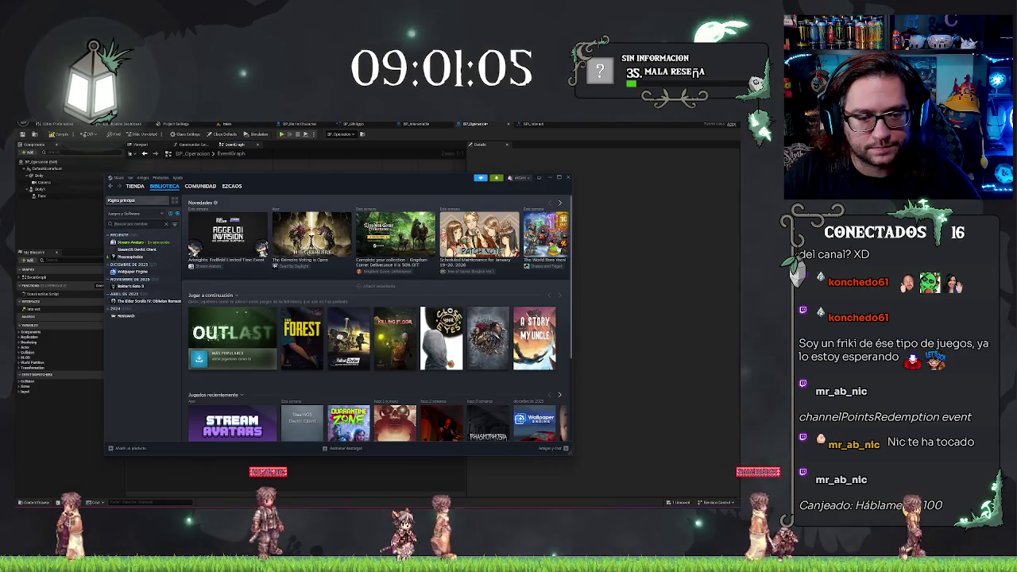
{"action": "left_click", "coordinate": [135, 224]}
{"action": "type", "text": "dea"}
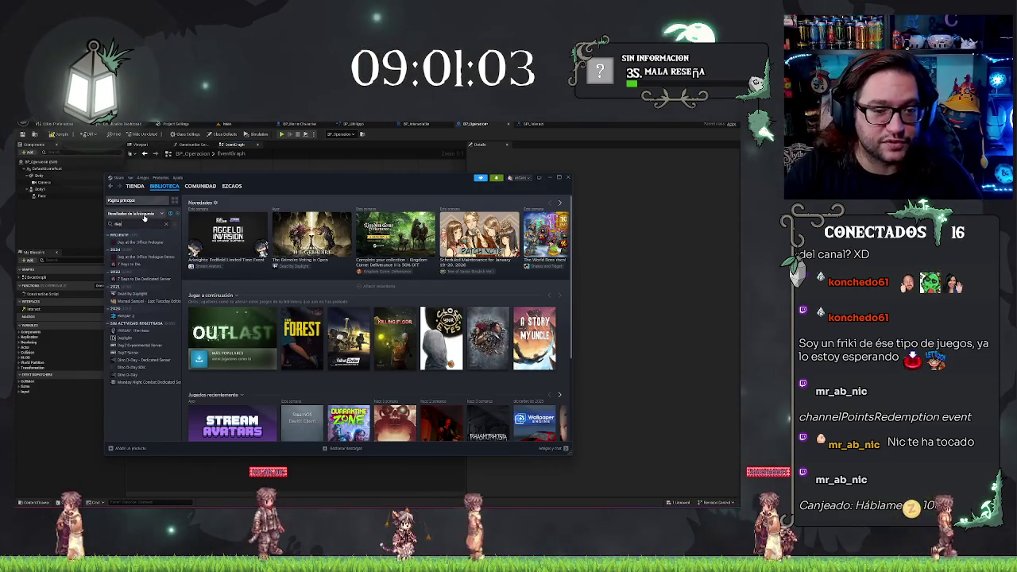
{"action": "key", "text": "BackSpace"}
{"action": "key", "text": "BackSpace"}
{"action": "type", "text": "ay"}
{"action": "left_click", "coordinate": [139, 243]}
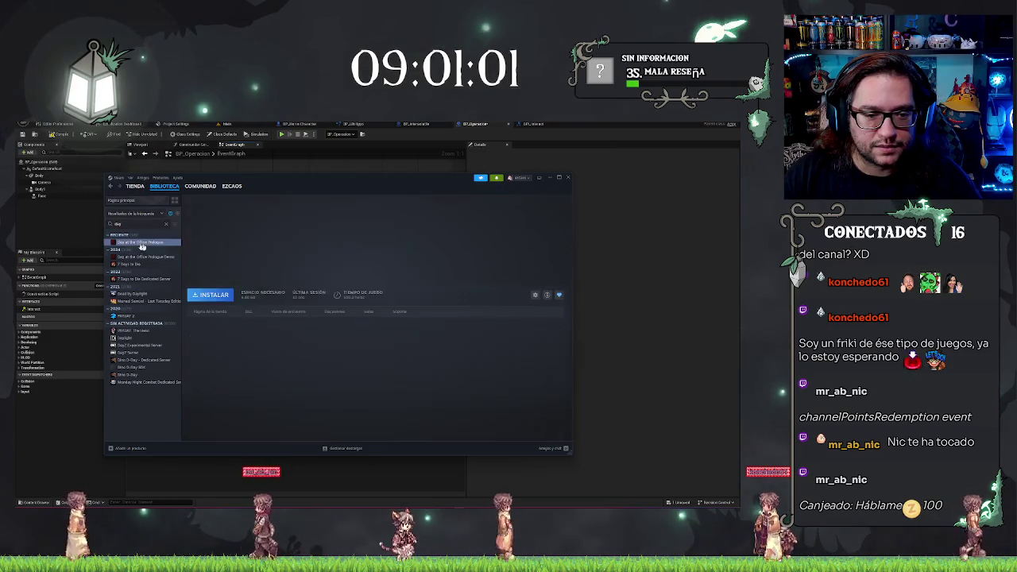
{"action": "left_click", "coordinate": [218, 311]}
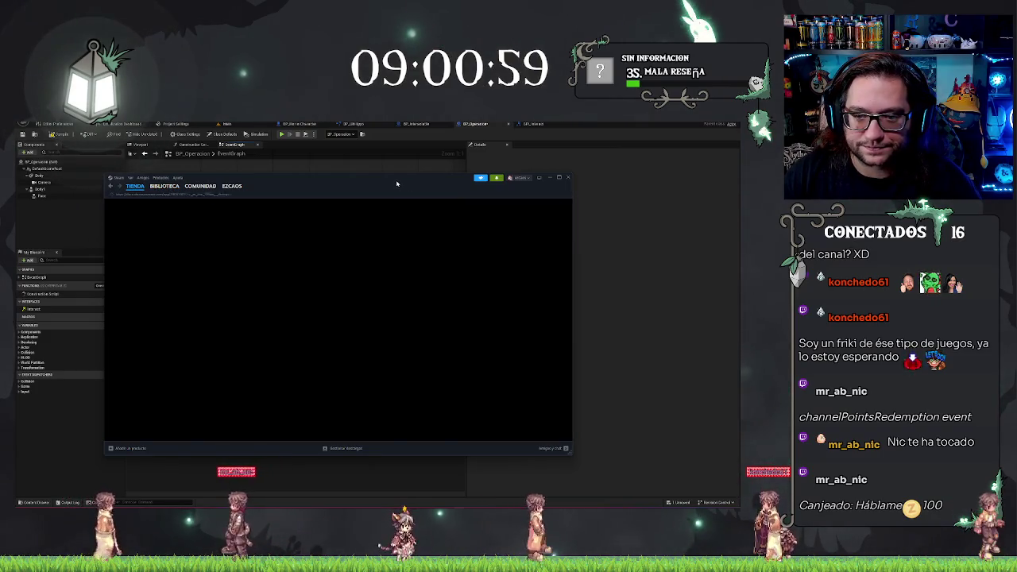
{"action": "left_click_drag", "start_coordinate": [434, 173], "coordinate": [454, 175]}
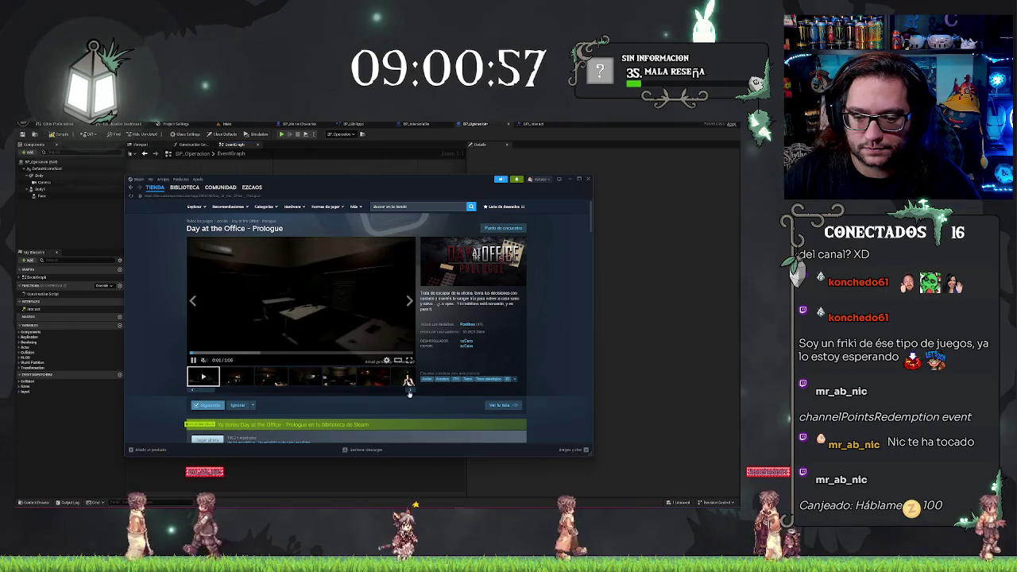
Watch the trailer fullscreen, browse screenshots and reviews, then close the Steam window.
{"action": "left_click", "coordinate": [410, 362]}
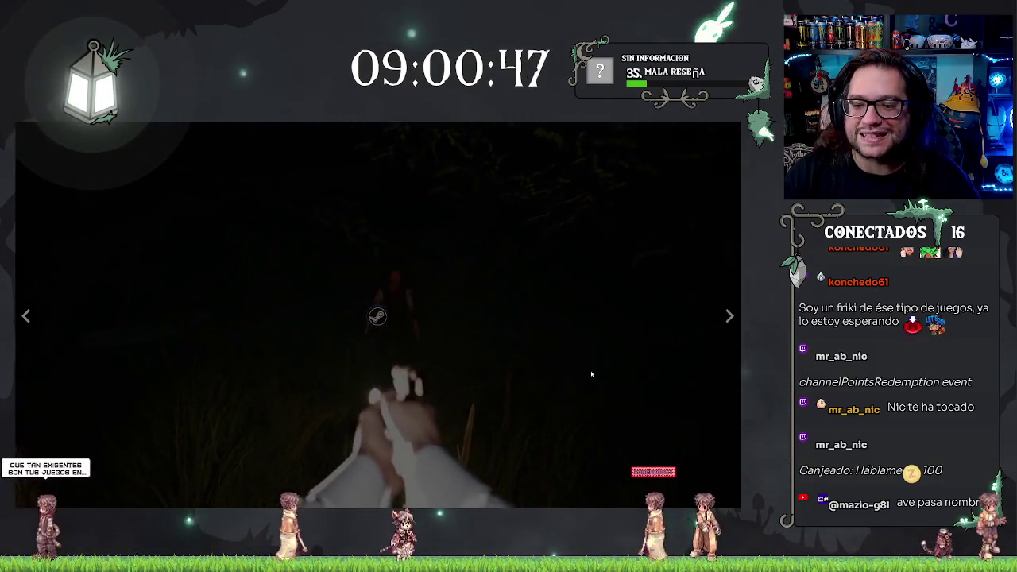
{"action": "key", "text": "Escape"}
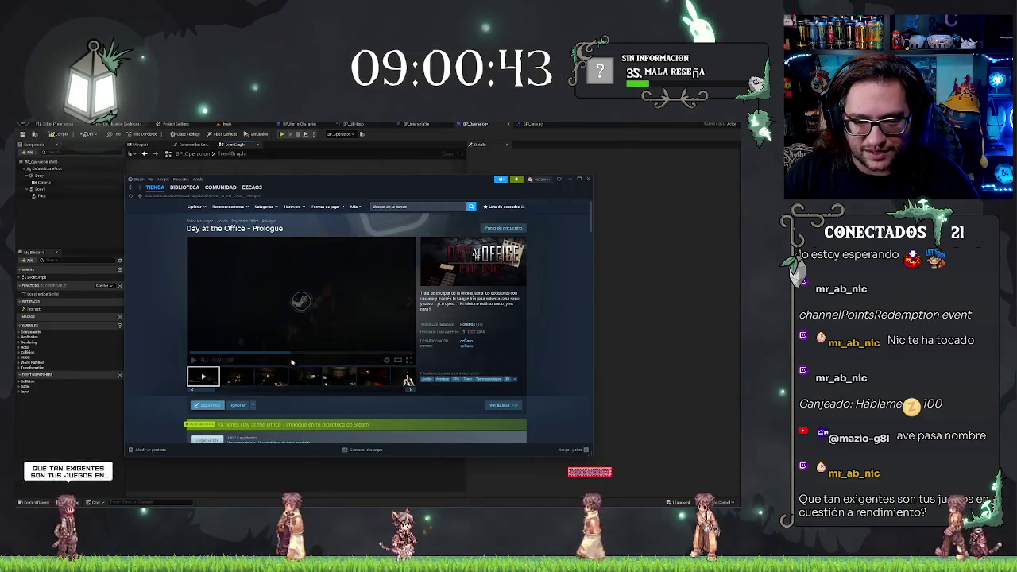
{"action": "mouse_move", "coordinate": [313, 354]}
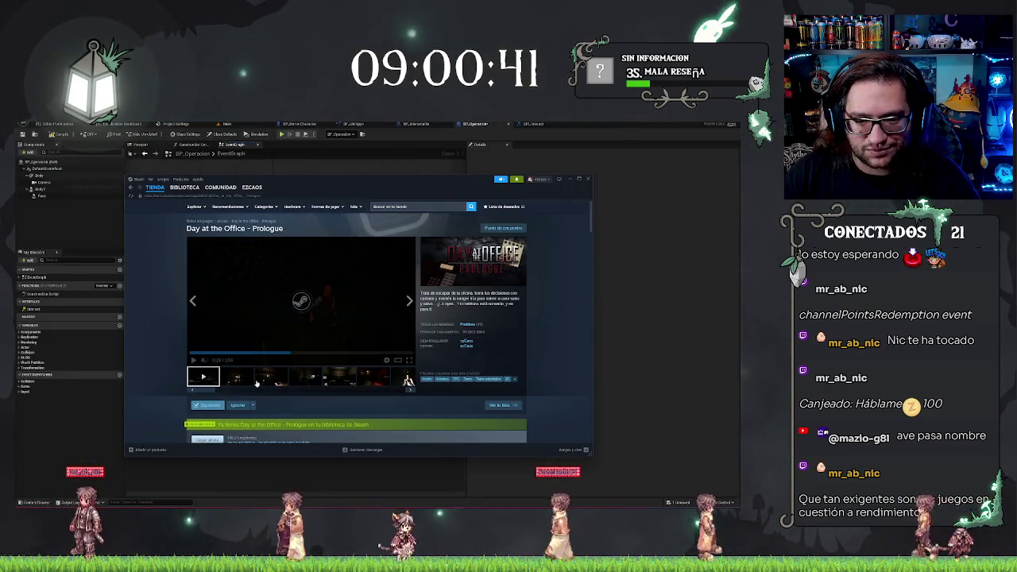
{"action": "left_click", "coordinate": [339, 377]}
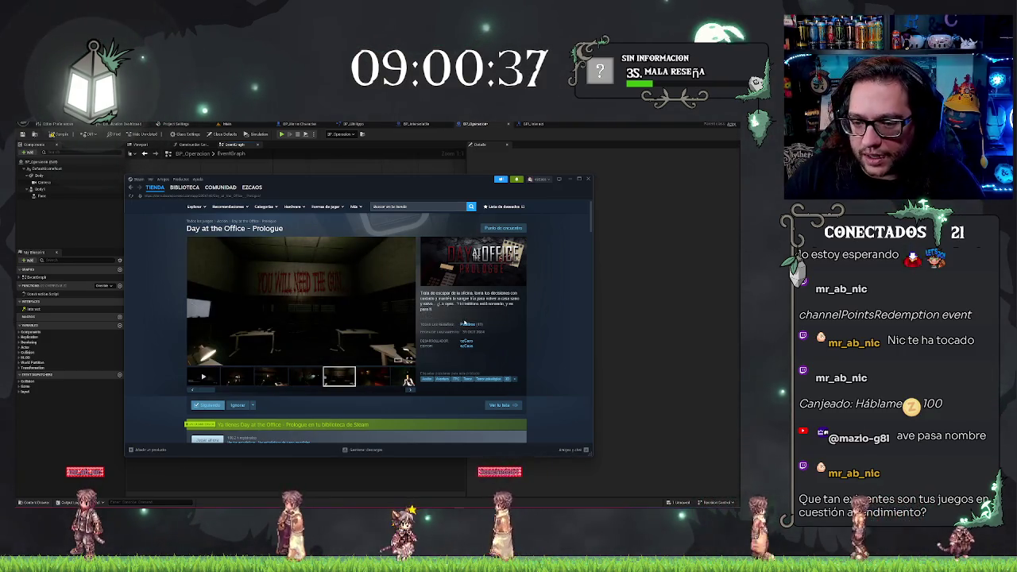
{"action": "mouse_move", "coordinate": [470, 326]}
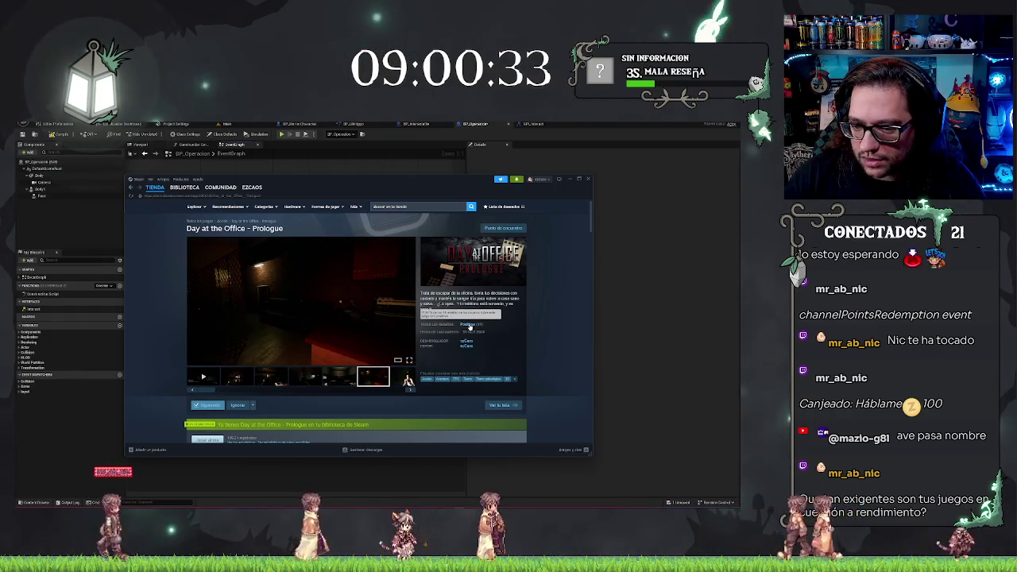
{"action": "left_click", "coordinate": [471, 325]}
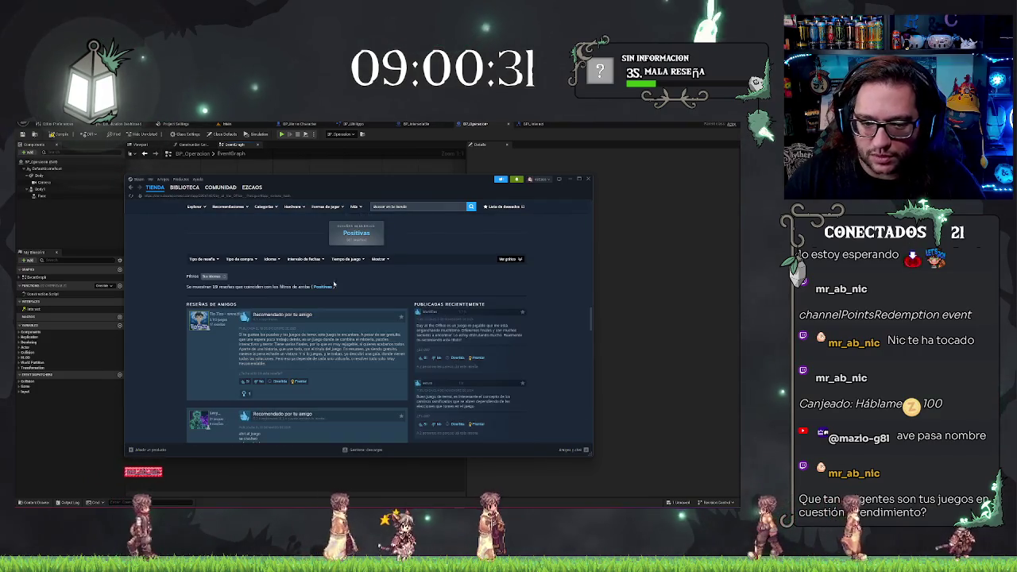
{"action": "scroll", "coordinate": [324, 281], "scroll_direction": "up", "scroll_amount": 10}
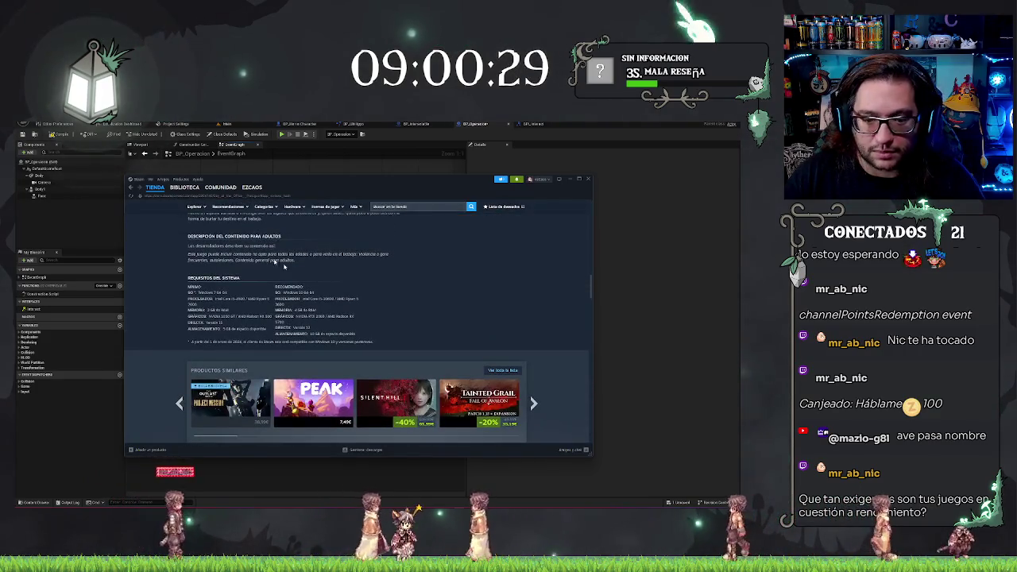
{"action": "left_click", "coordinate": [129, 189]}
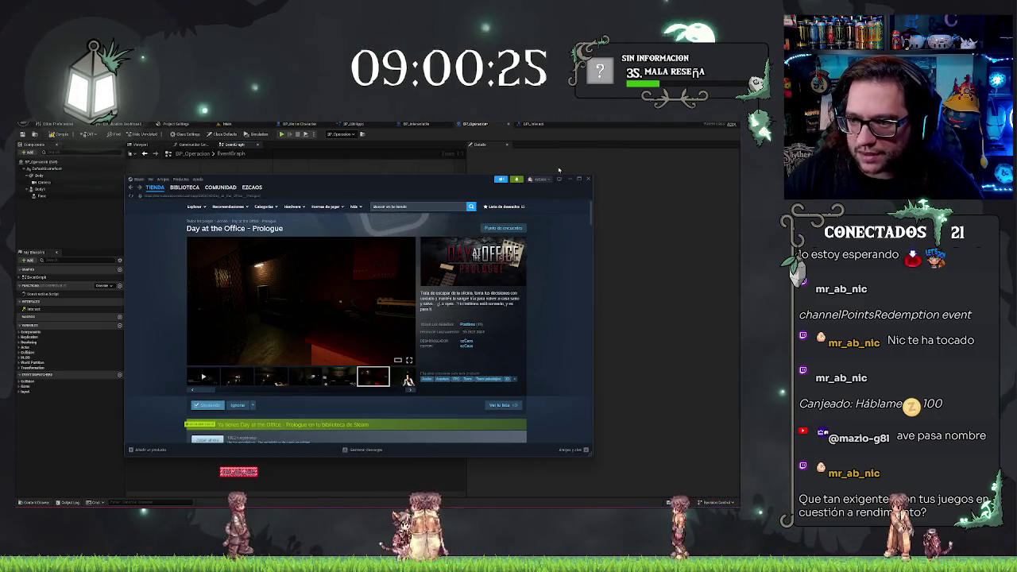
{"action": "left_click", "coordinate": [588, 181]}
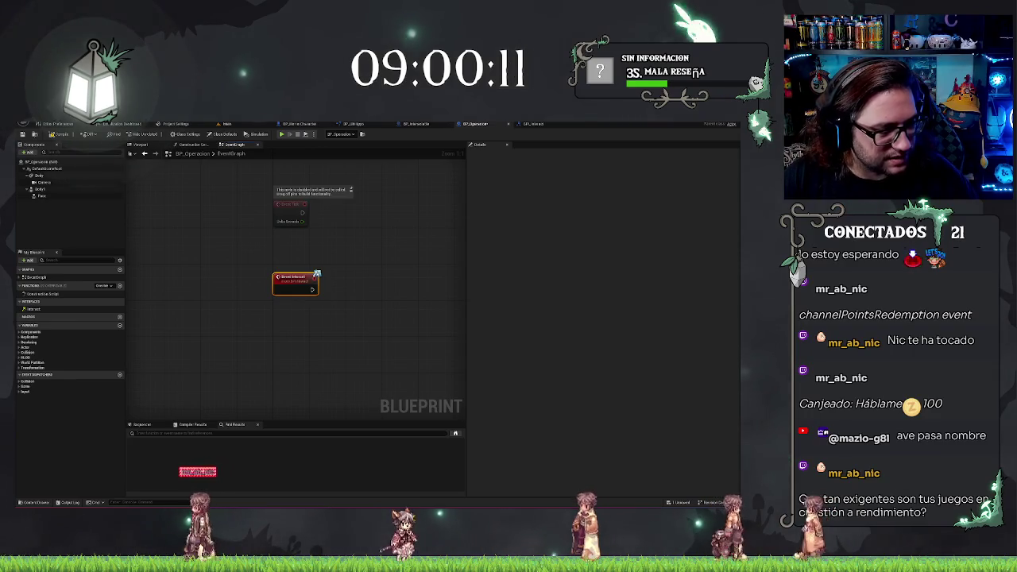
{"action": "key", "text": "super"}
{"action": "type", "text": "steam"}
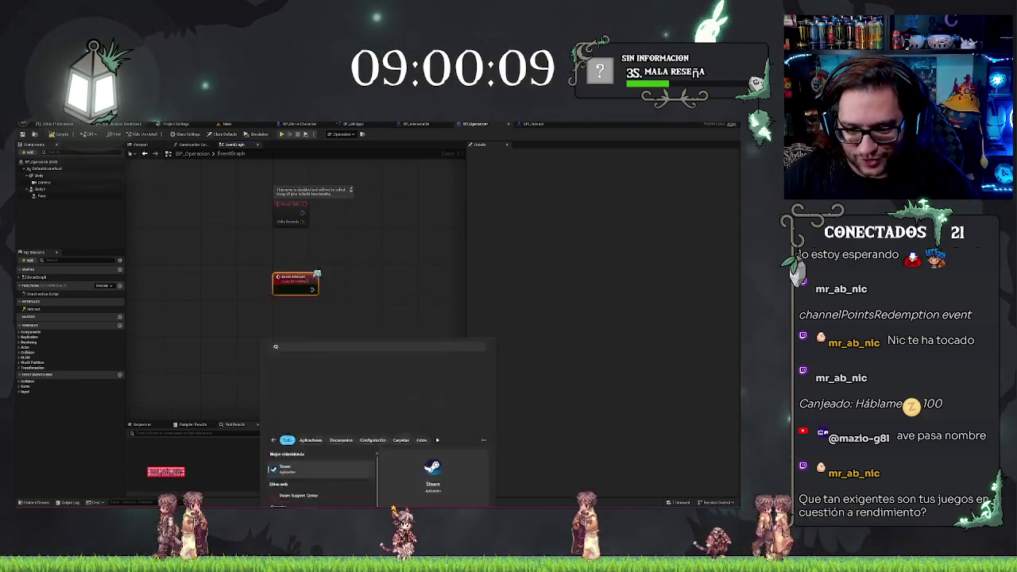
{"action": "key", "text": "Return"}
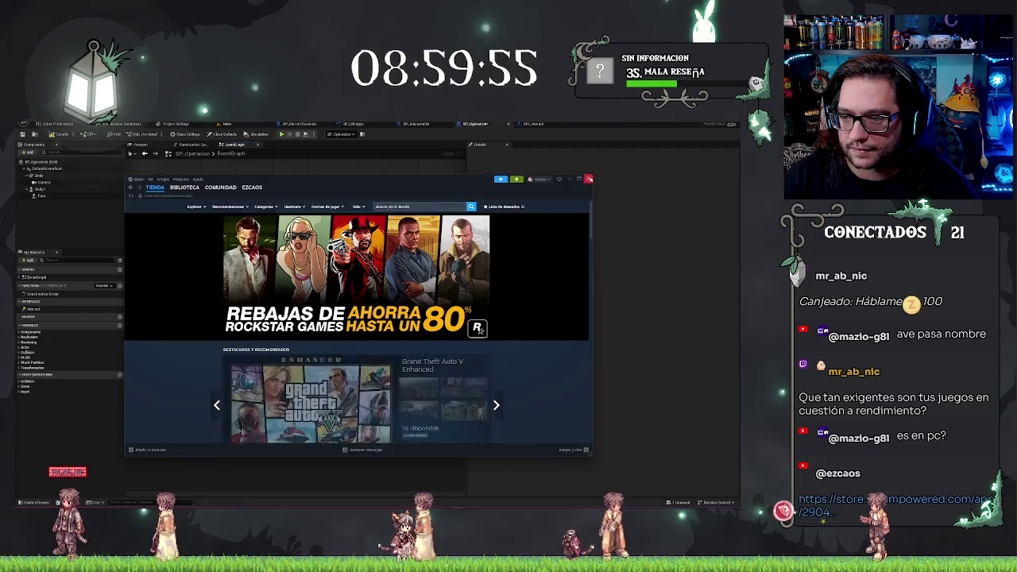
{"action": "left_click", "coordinate": [570, 181]}
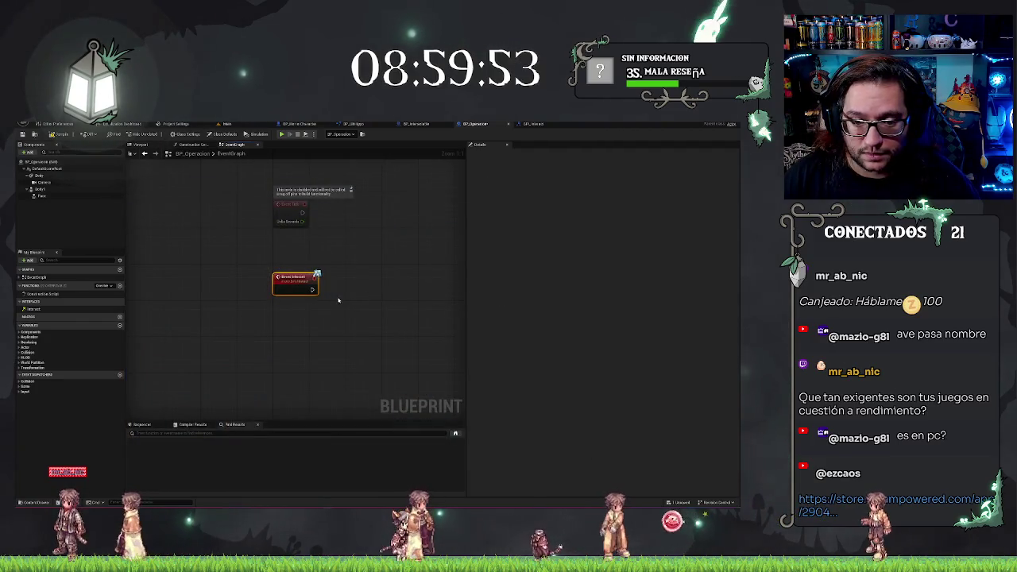
Pan the BP_Operacion event graph slightly left.
{"action": "left_click_drag", "start_coordinate": [338, 301], "coordinate": [328, 295]}
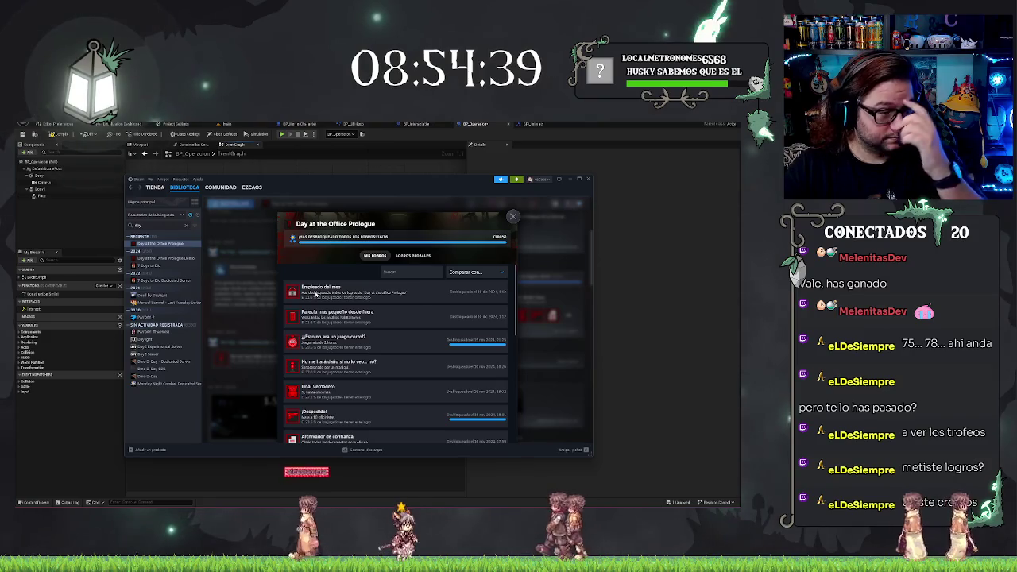
{"action": "scroll", "coordinate": [358, 405], "scroll_direction": "down", "scroll_amount": 8}
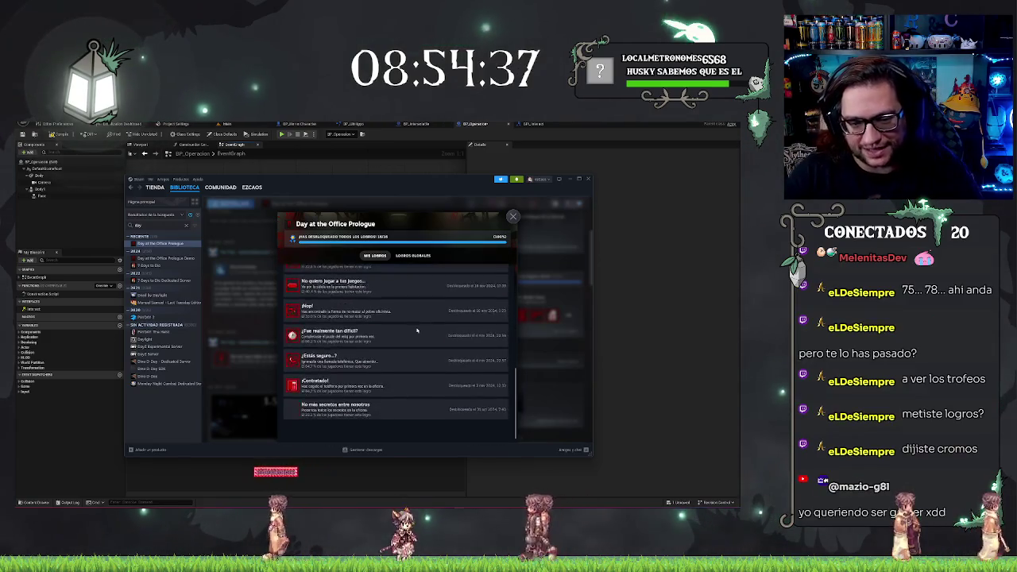
{"action": "scroll", "coordinate": [357, 405], "scroll_direction": "up", "scroll_amount": 10}
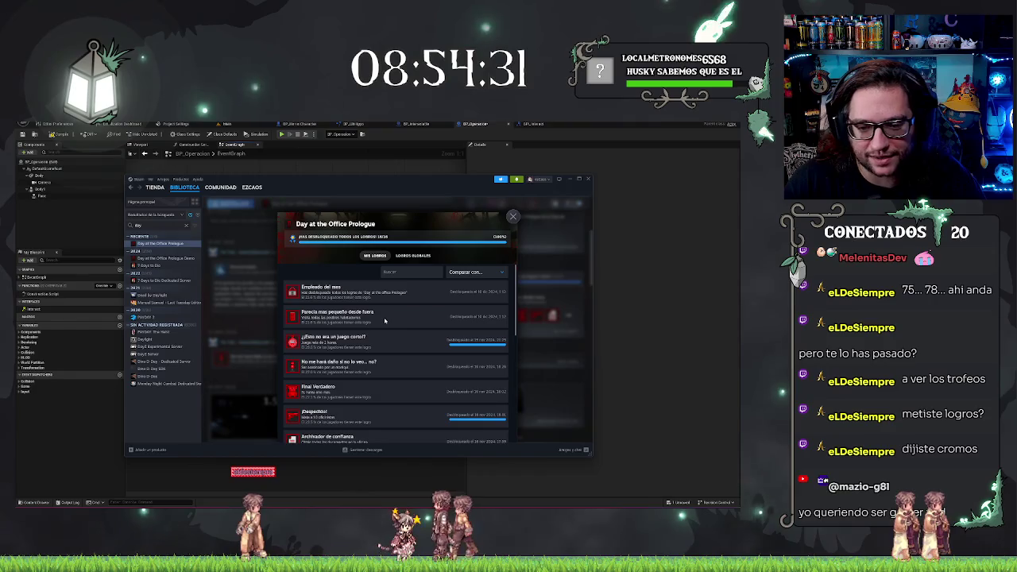
{"action": "scroll", "coordinate": [384, 321], "scroll_direction": "down", "scroll_amount": 5}
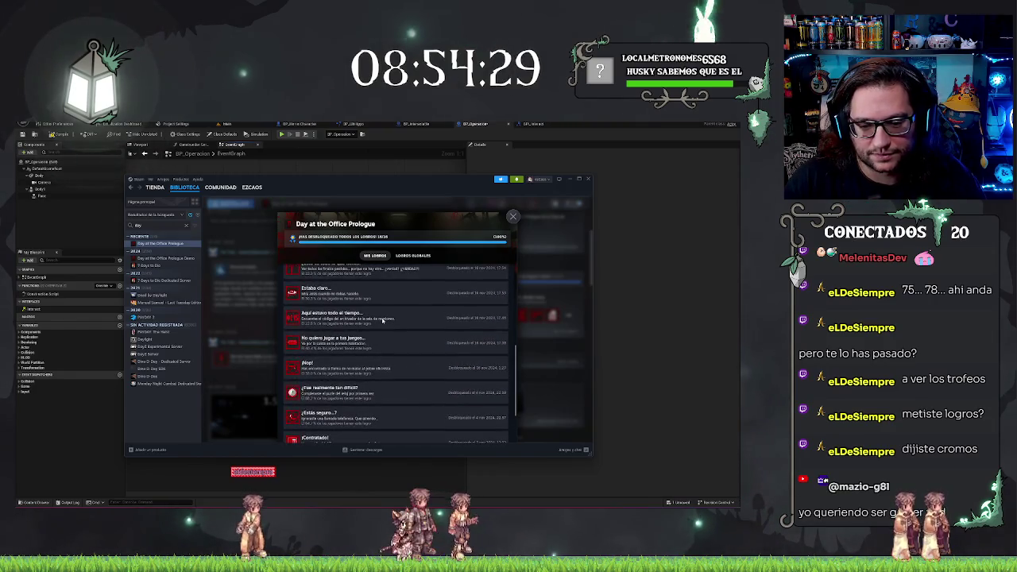
{"action": "scroll", "coordinate": [382, 320], "scroll_direction": "down", "scroll_amount": 3}
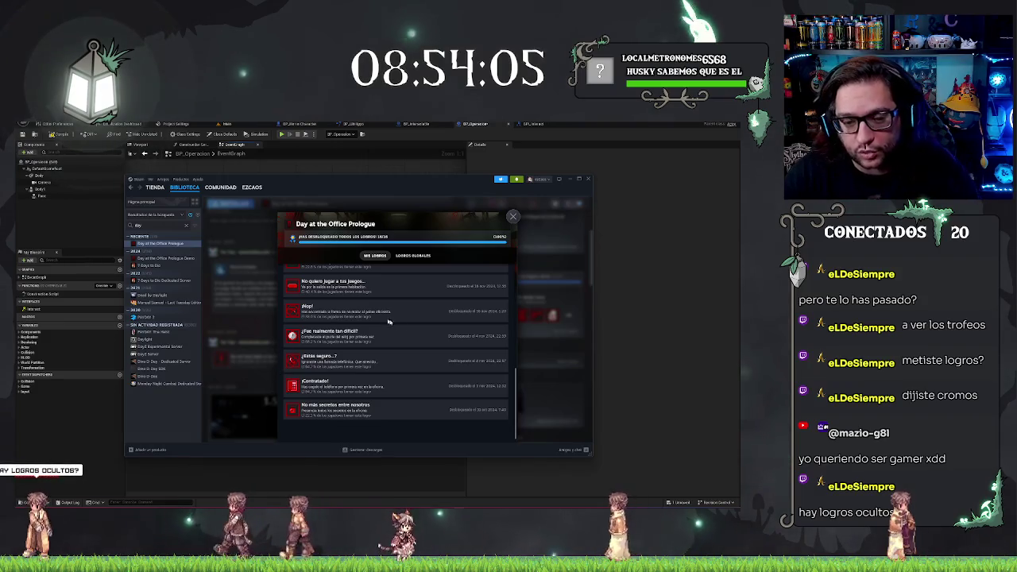
{"action": "scroll", "coordinate": [416, 327], "scroll_direction": "up", "scroll_amount": 10}
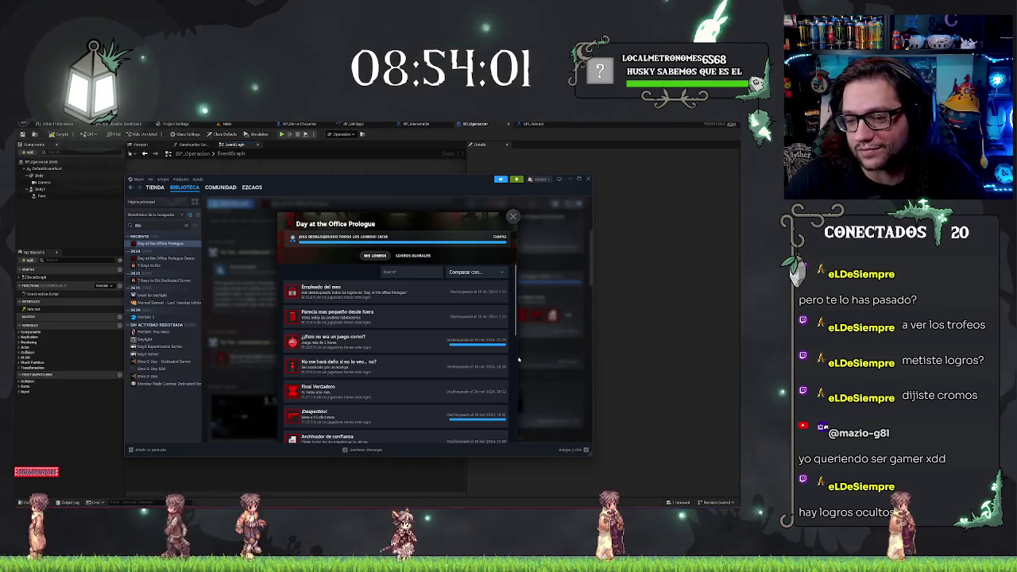
{"action": "scroll", "coordinate": [459, 366], "scroll_direction": "down", "scroll_amount": 2}
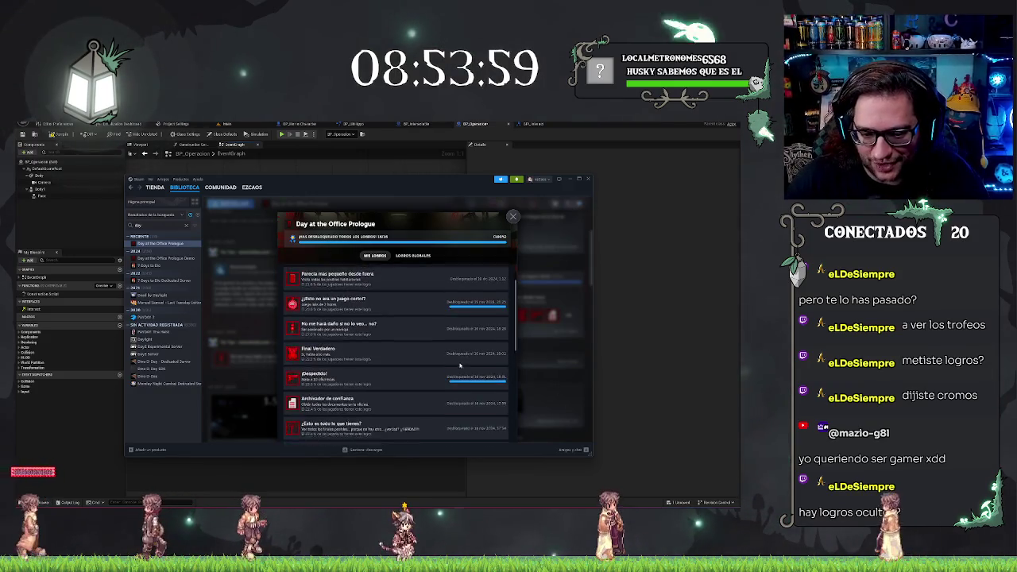
{"action": "left_click", "coordinate": [513, 217]}
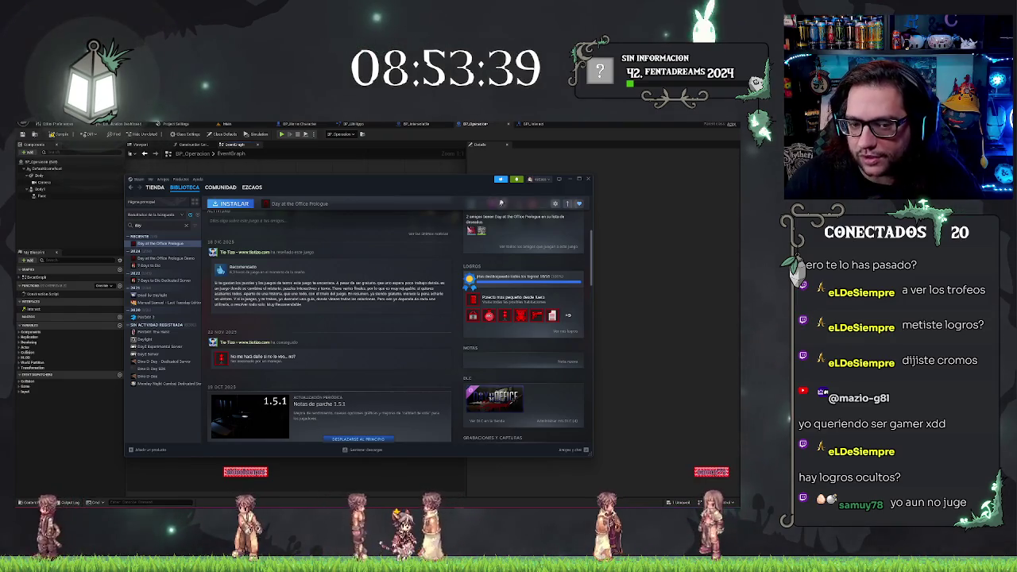
Move the Steam window aside and Alt+Tab back to the Unreal event graph.
{"action": "scroll", "coordinate": [557, 313], "scroll_direction": "up", "scroll_amount": 5}
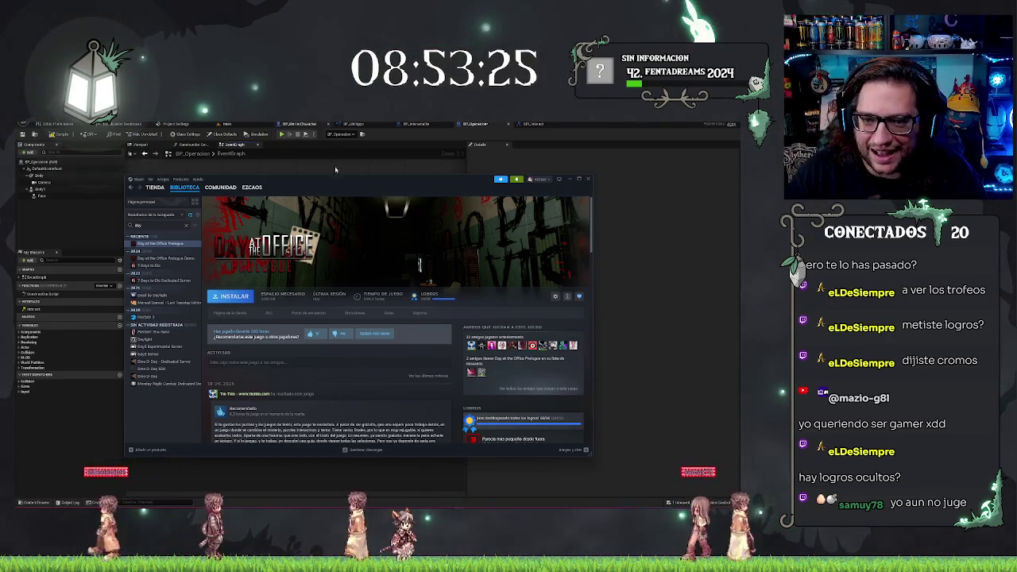
{"action": "left_click_drag", "start_coordinate": [360, 185], "coordinate": [334, 192]}
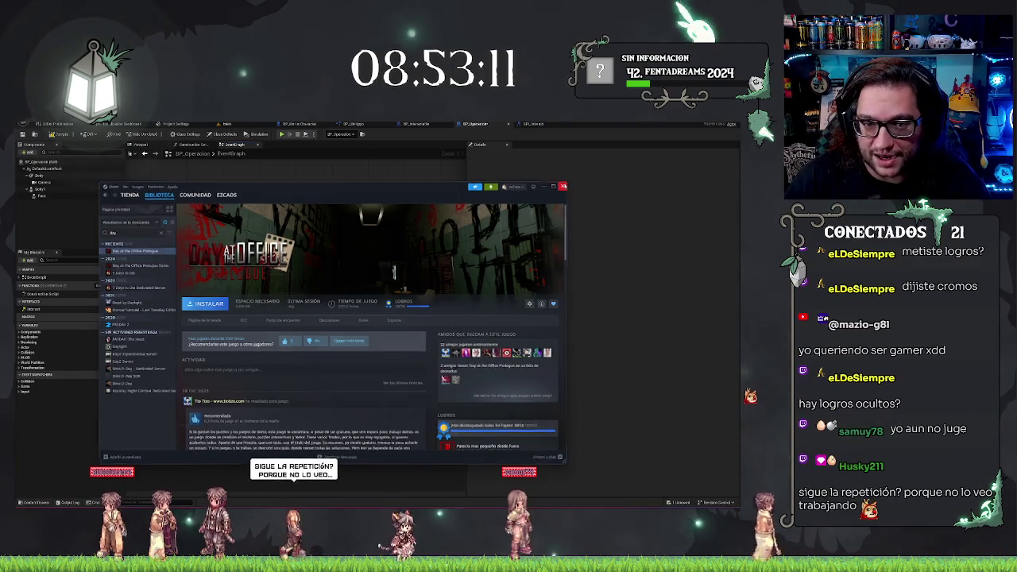
{"action": "key", "text": "alt+Tab"}
{"action": "left_click_drag", "start_coordinate": [361, 243], "coordinate": [349, 233]}
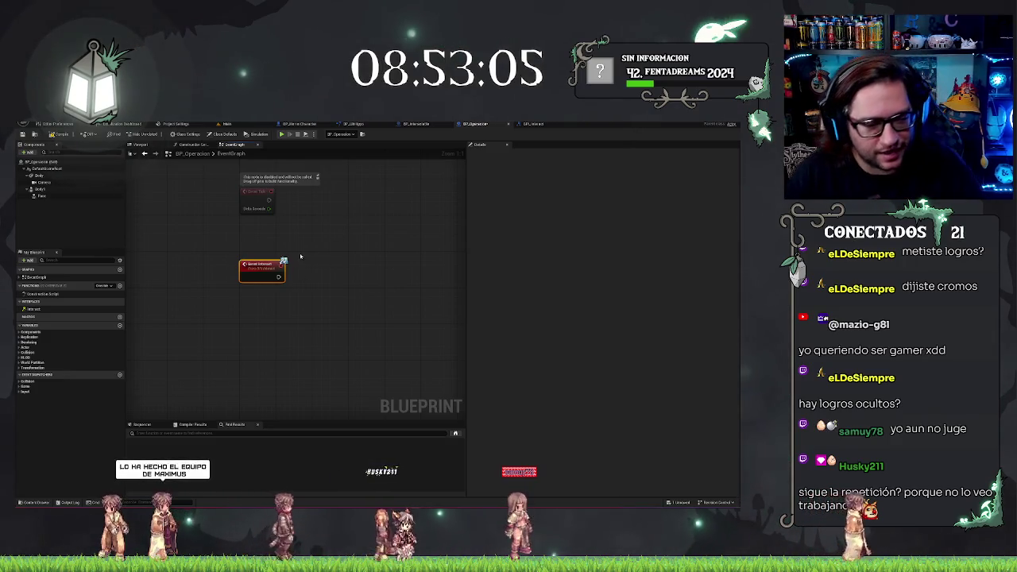
{"action": "left_click_drag", "start_coordinate": [302, 202], "coordinate": [304, 227]}
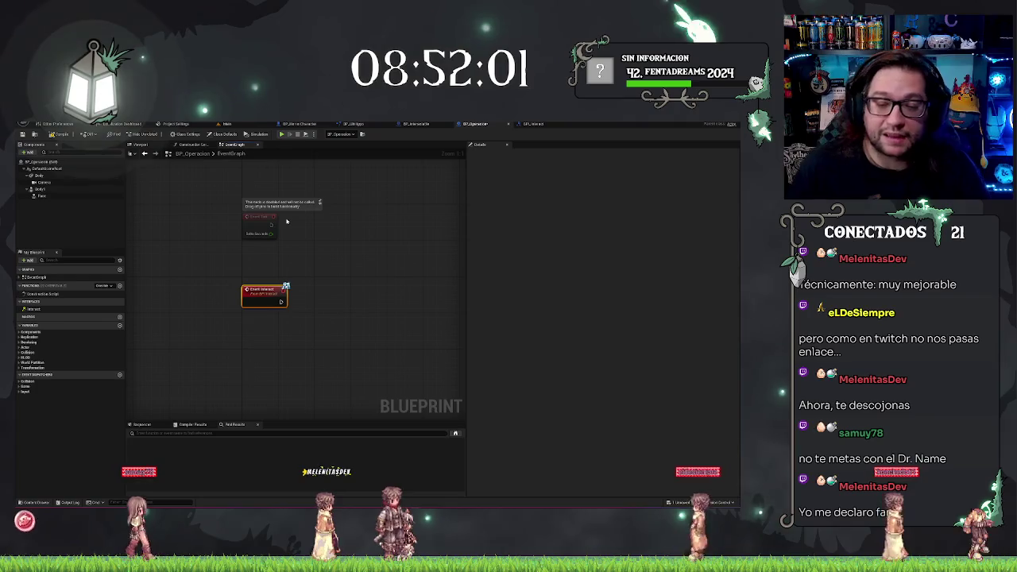
{"action": "scroll", "coordinate": [339, 263], "scroll_direction": "down", "scroll_amount": 2}
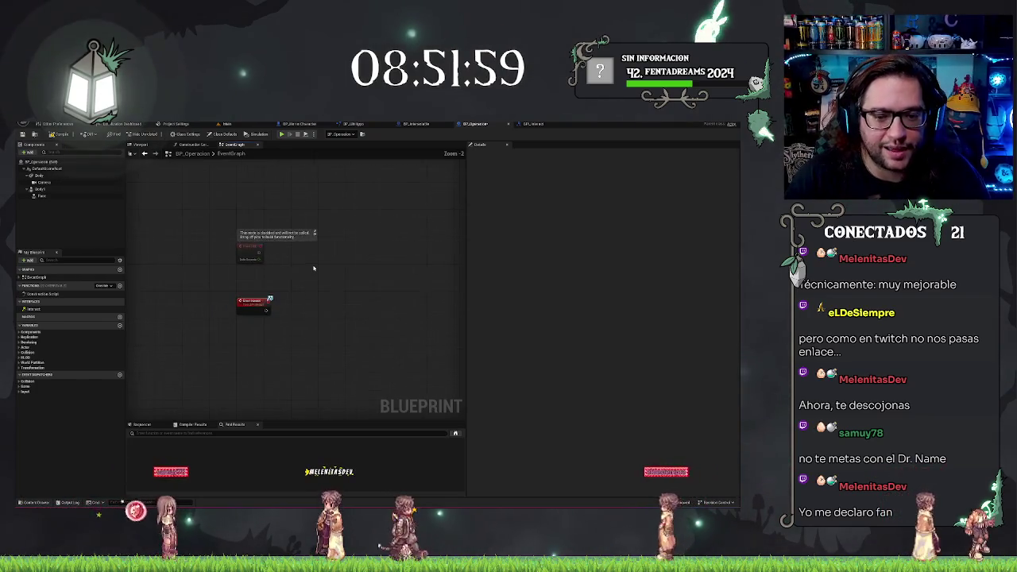
{"action": "left_click_drag", "start_coordinate": [282, 310], "coordinate": [268, 283]}
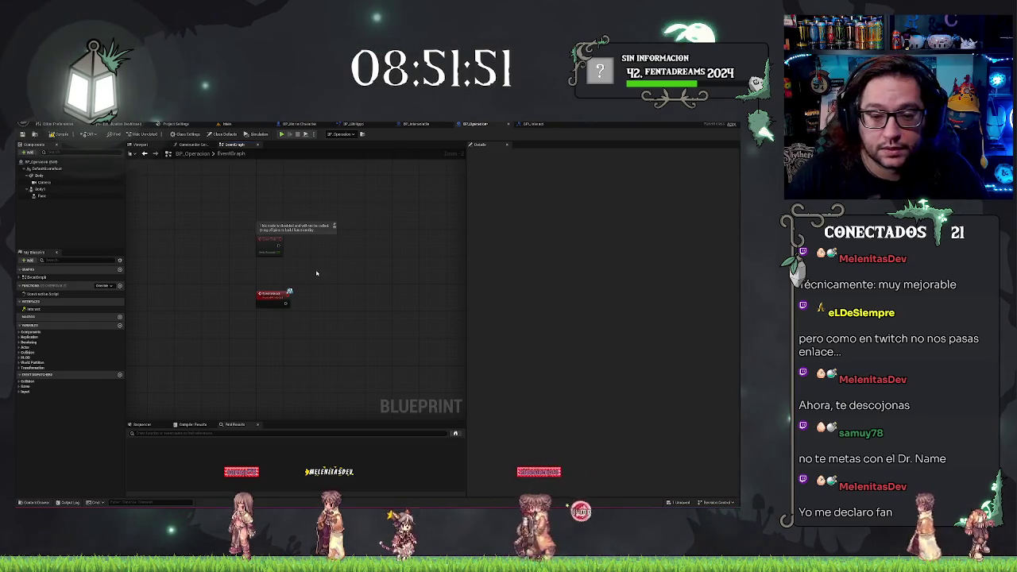
{"action": "mouse_move", "coordinate": [288, 280]}
{"action": "left_mouse_down"}
{"action": "mouse_move", "coordinate": [240, 273]}
{"action": "mouse_move", "coordinate": [251, 300]}
{"action": "left_mouse_up"}
Add a Get Player node and wire a First Person Camera getter from its Player output.
{"action": "type", "text": "player"}
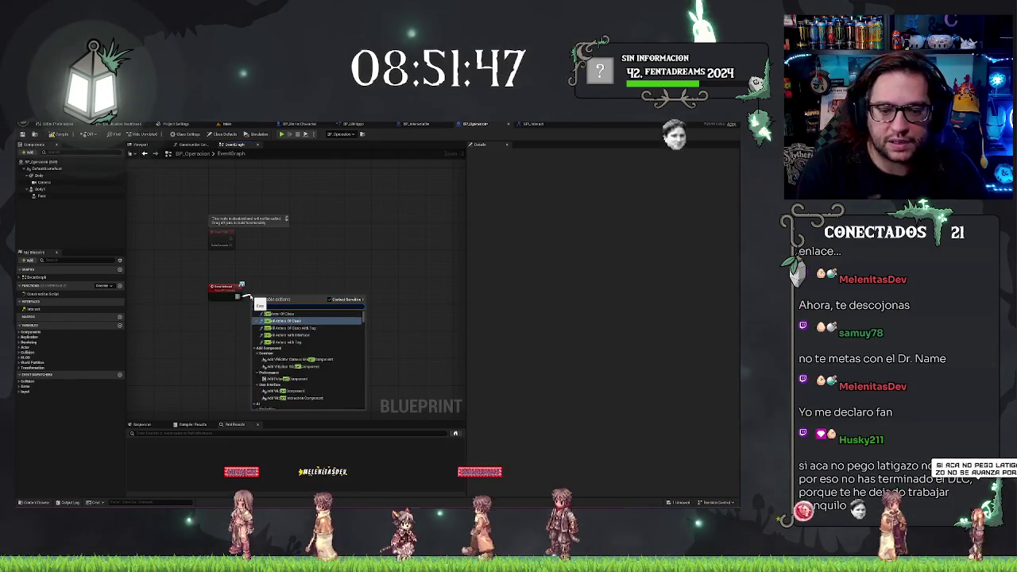
{"action": "key", "text": "Return"}
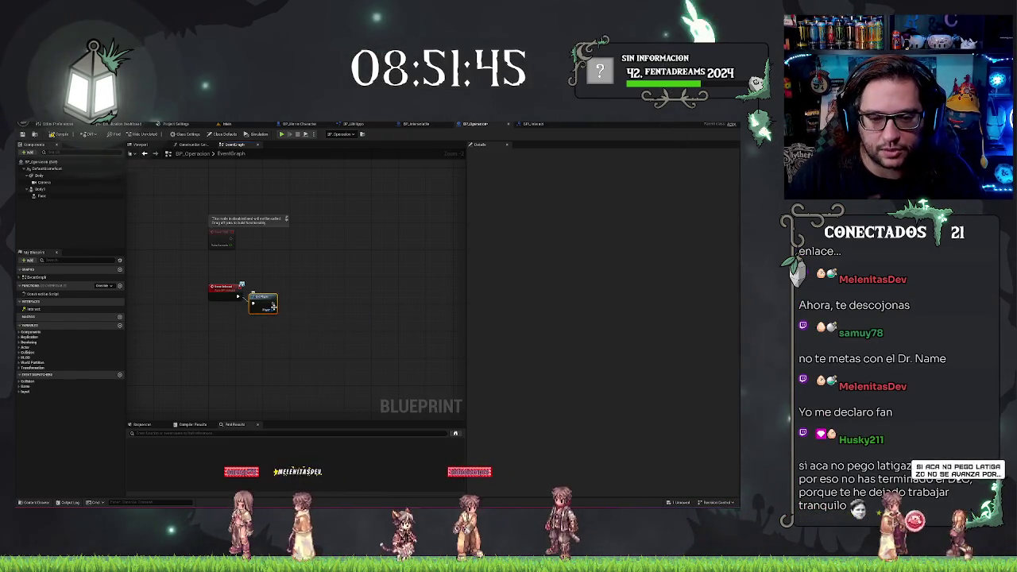
{"action": "left_click_drag", "start_coordinate": [274, 309], "coordinate": [293, 332]}
{"action": "type", "text": "getcamera"}
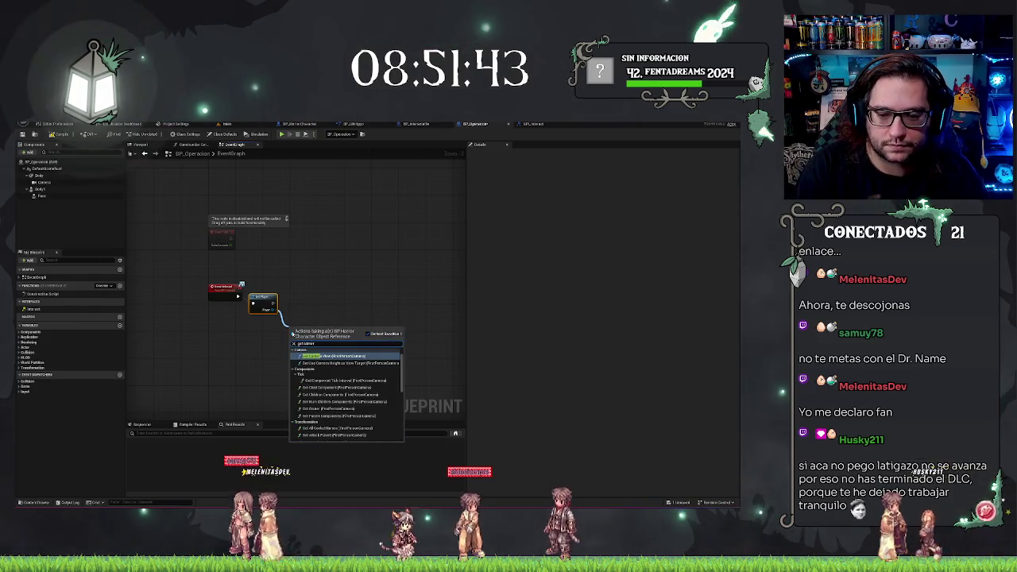
{"action": "scroll", "coordinate": [336, 371], "scroll_direction": "down", "scroll_amount": 6}
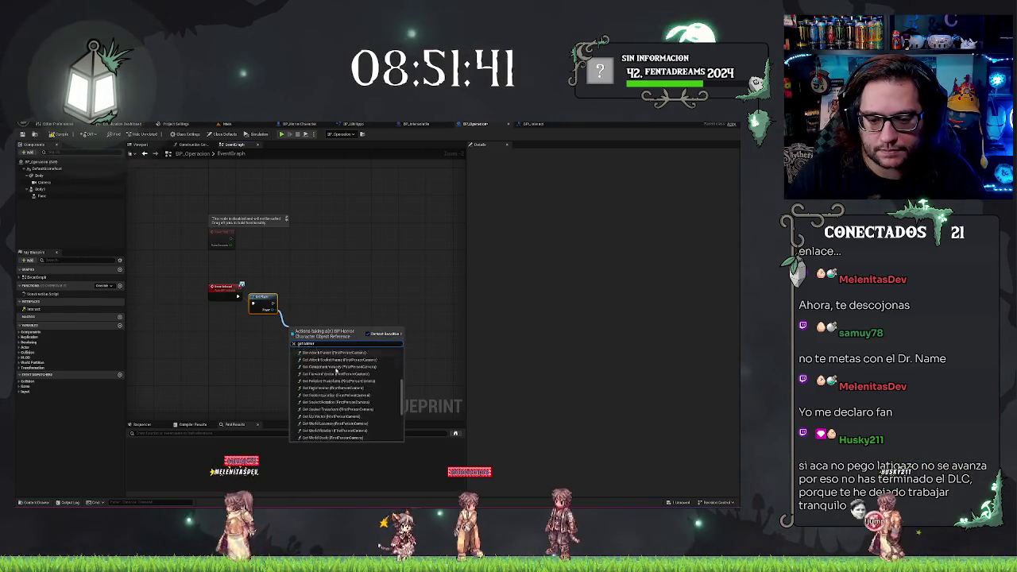
{"action": "scroll", "coordinate": [336, 371], "scroll_direction": "down", "scroll_amount": 3}
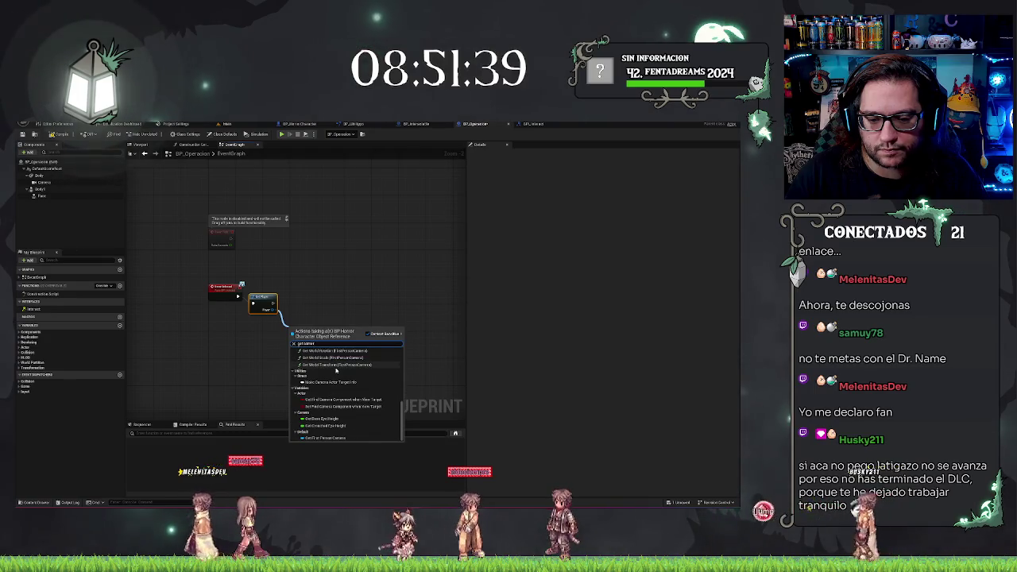
{"action": "left_click", "coordinate": [325, 437]}
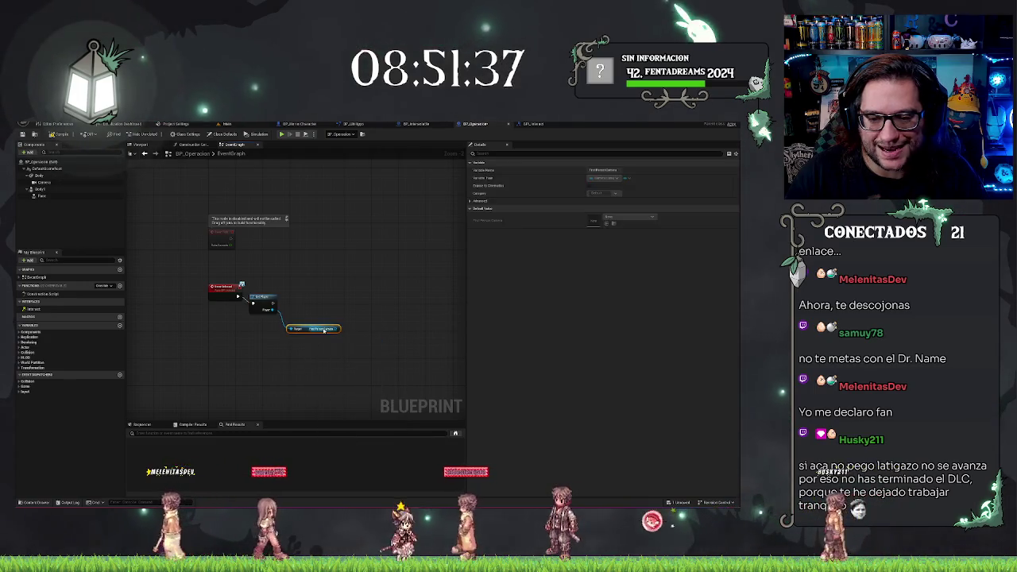
Search camera and controller actions from the camera and player references without adding any.
{"action": "left_click_drag", "start_coordinate": [338, 328], "coordinate": [349, 308]}
{"action": "type", "text": "Sele"}
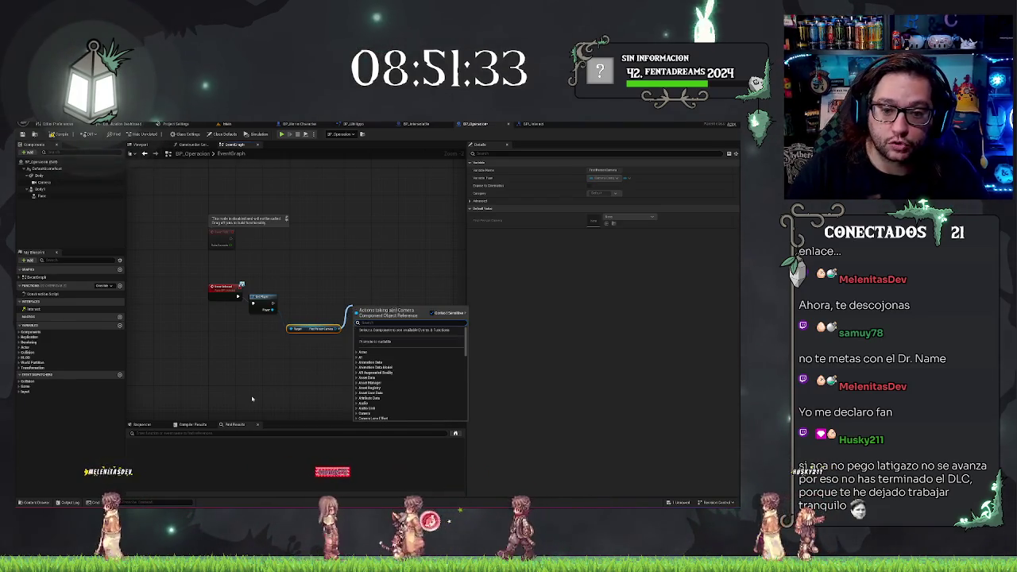
{"action": "right_click", "coordinate": [259, 354]}
{"action": "type", "text": "get camera control"}
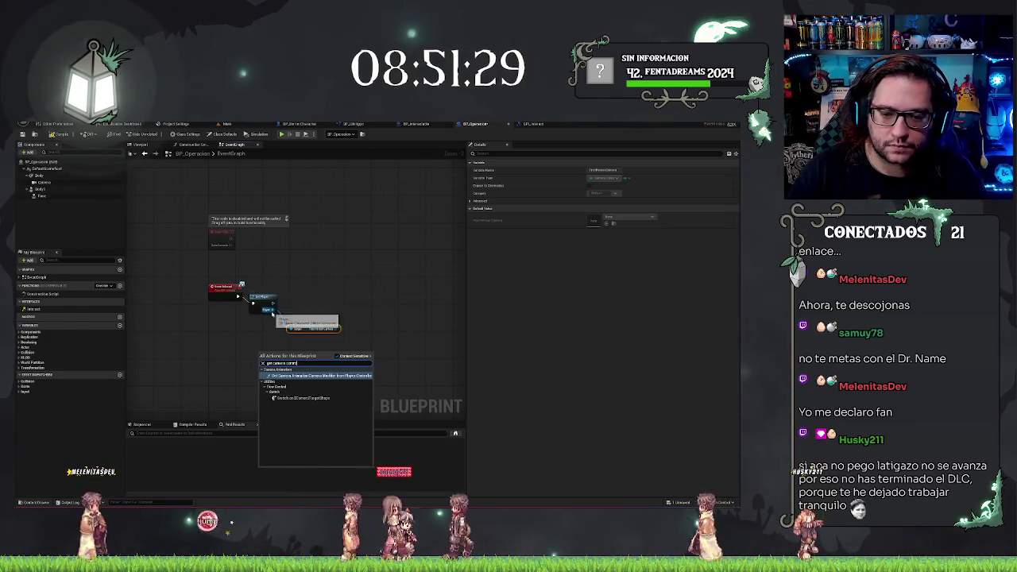
{"action": "left_click_drag", "start_coordinate": [272, 309], "coordinate": [253, 345]}
{"action": "type", "text": "get camera"}
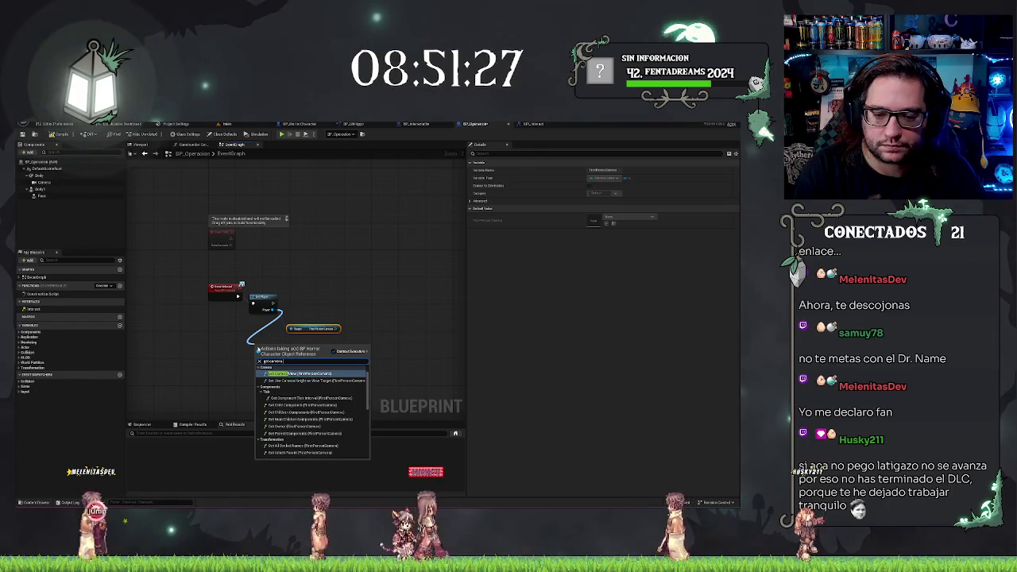
{"action": "type", "text": " contr"}
{"action": "key", "text": "ctrl+a"}
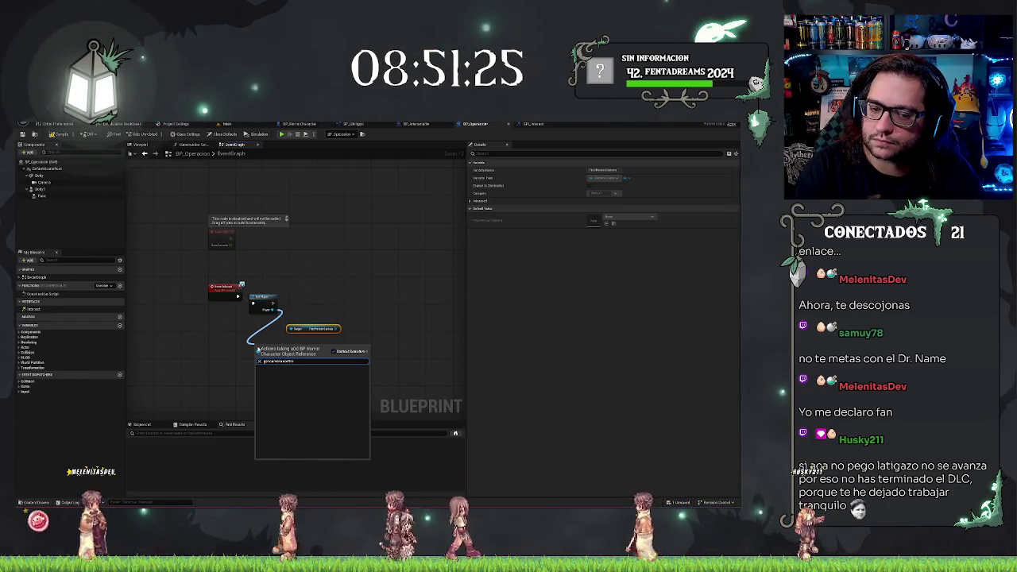
{"action": "type", "text": "controller"}
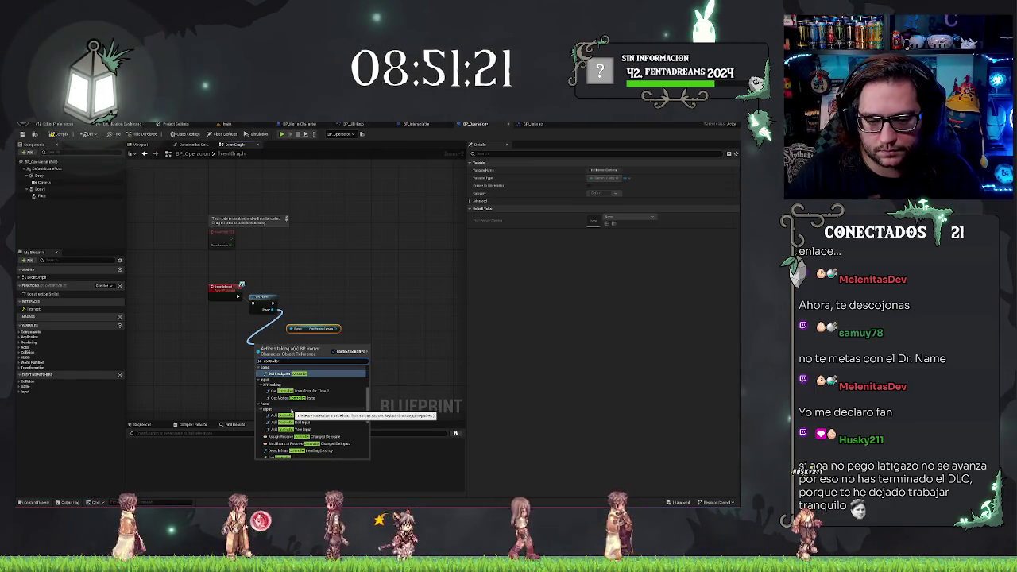
{"action": "scroll", "coordinate": [292, 411], "scroll_direction": "down", "scroll_amount": 5}
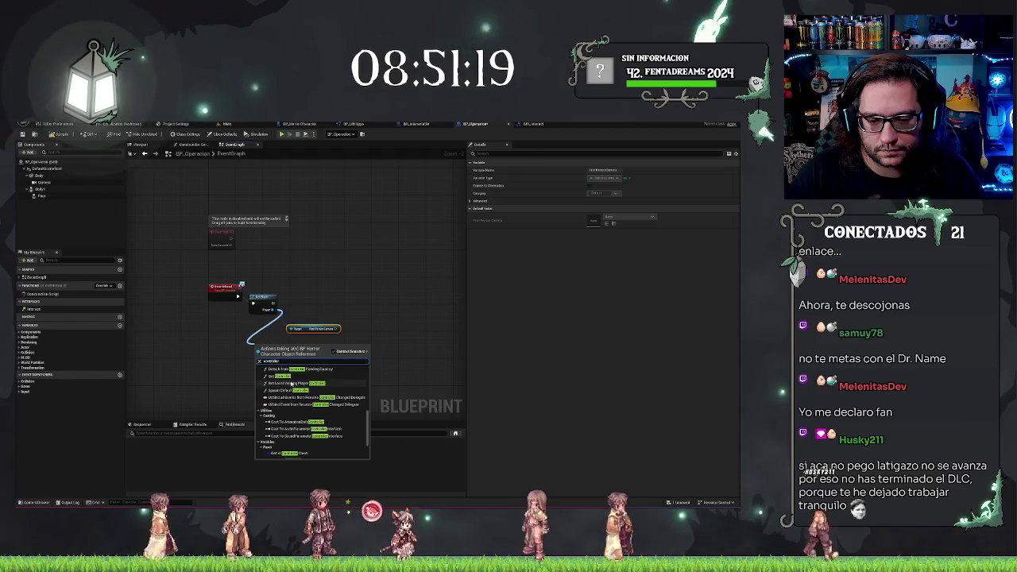
{"action": "key", "text": "Escape"}
Add a Get Player Character node to the graph.
{"action": "right_click", "coordinate": [245, 338]}
{"action": "type", "text": "getpla"}
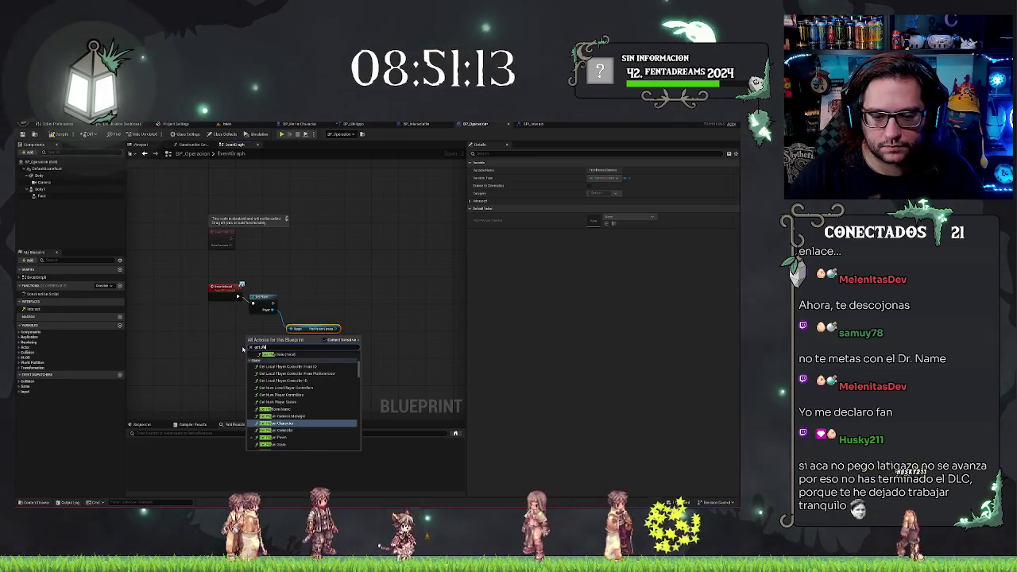
{"action": "left_click", "coordinate": [286, 353]}
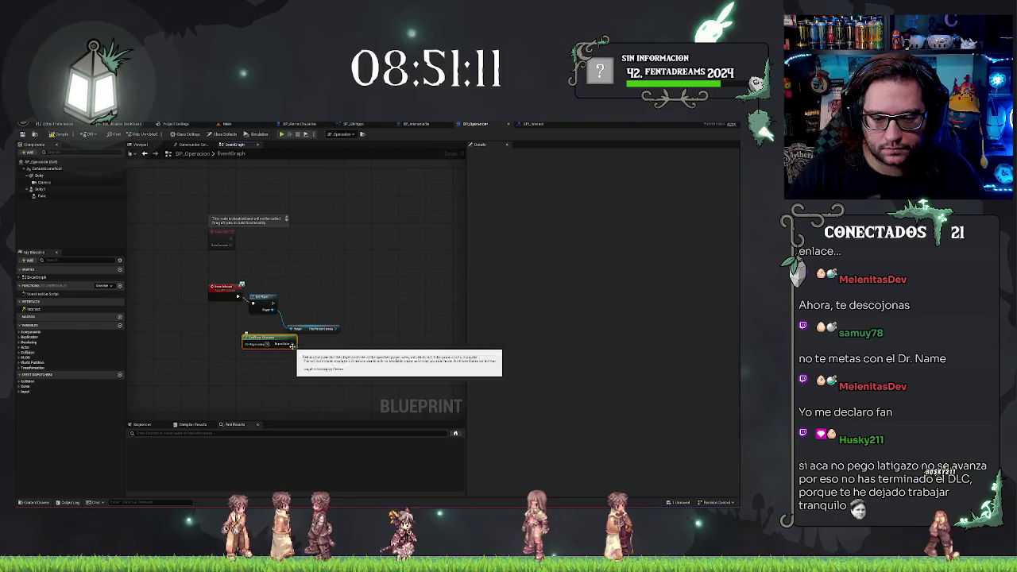
{"action": "left_click_drag", "start_coordinate": [293, 343], "coordinate": [315, 362]}
{"action": "type", "text": "mera"}
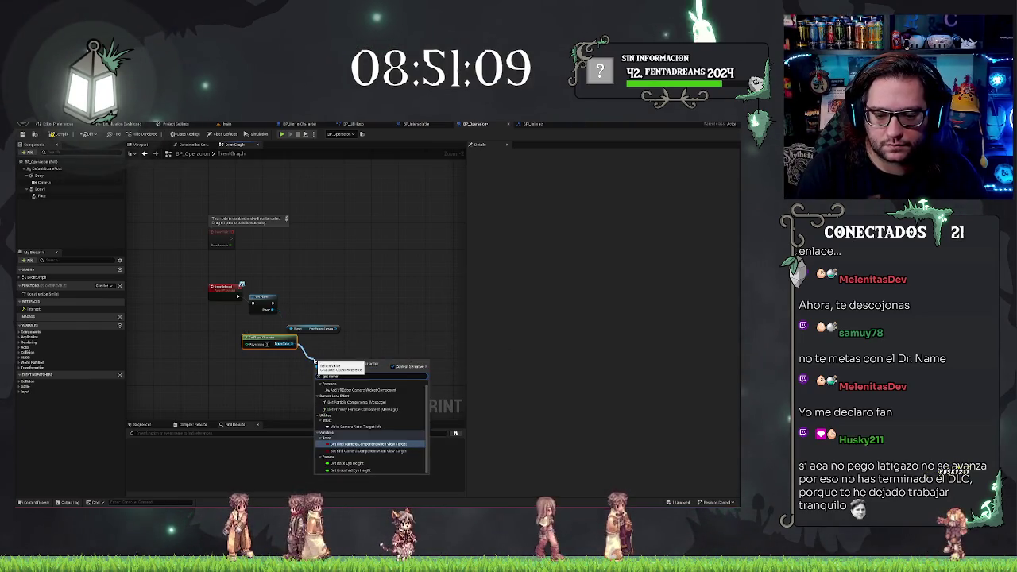
{"action": "type", "text": " mana"}
{"action": "key", "text": "BackSpace"}
{"action": "key", "text": "BackSpace"}
{"action": "key", "text": "BackSpace"}
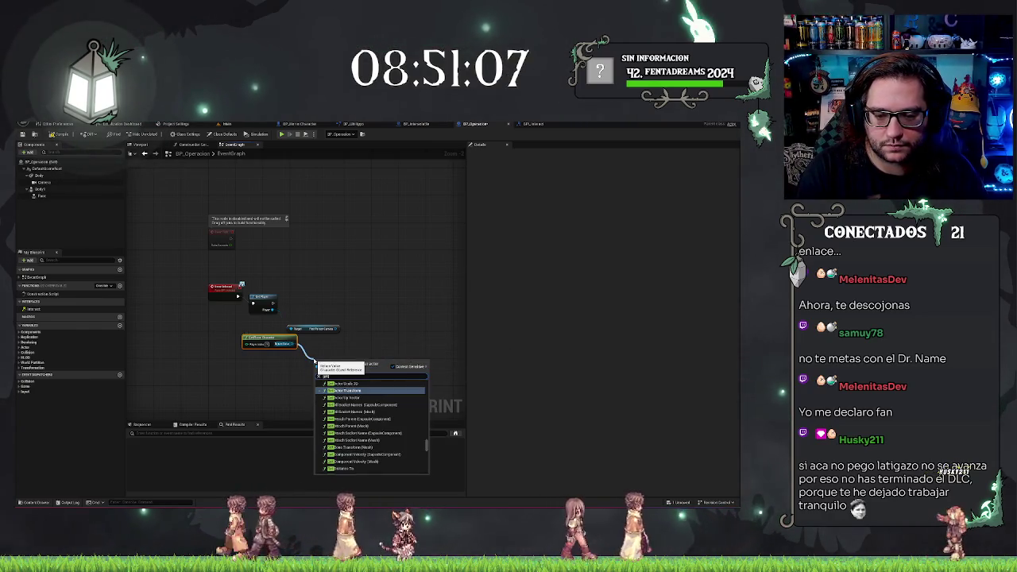
{"action": "key", "text": "Escape"}
Browse the action list without adding anything and move the First Person Camera node up-left.
{"action": "left_click", "coordinate": [263, 339]}
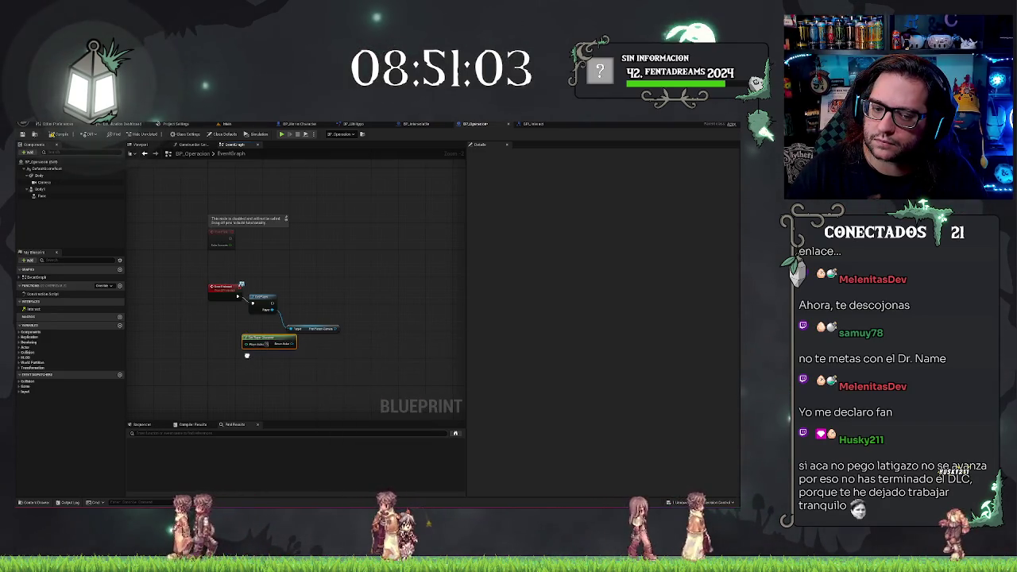
{"action": "right_click", "coordinate": [246, 355]}
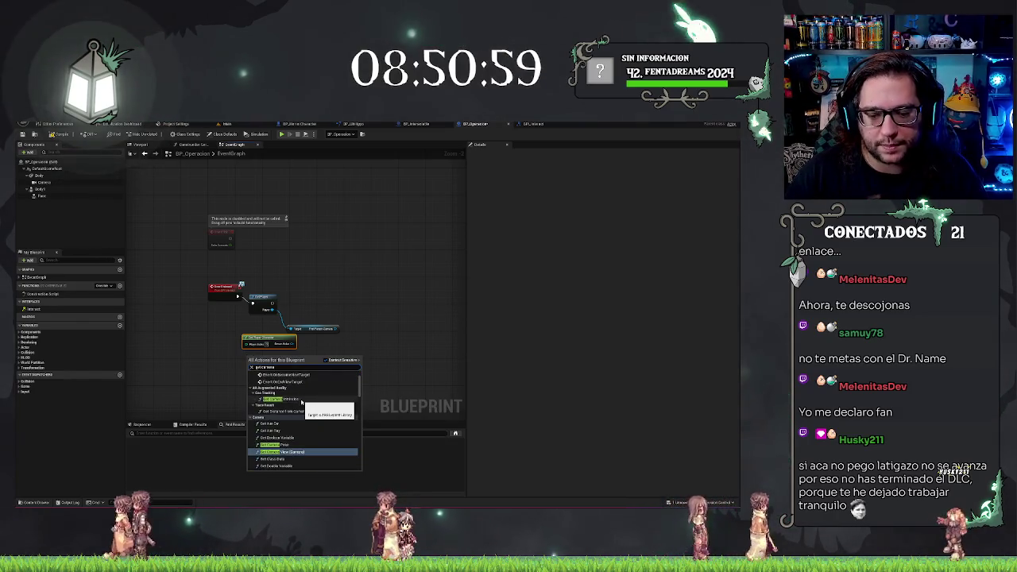
{"action": "scroll", "coordinate": [302, 403], "scroll_direction": "down", "scroll_amount": 2}
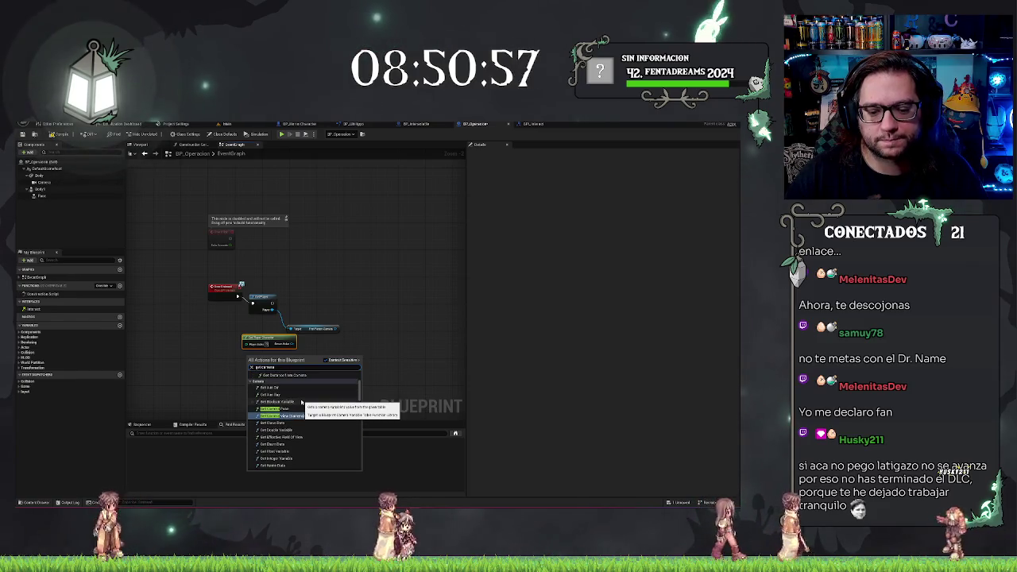
{"action": "scroll", "coordinate": [300, 402], "scroll_direction": "down", "scroll_amount": 3}
{"action": "scroll", "coordinate": [302, 397], "scroll_direction": "down", "scroll_amount": 3}
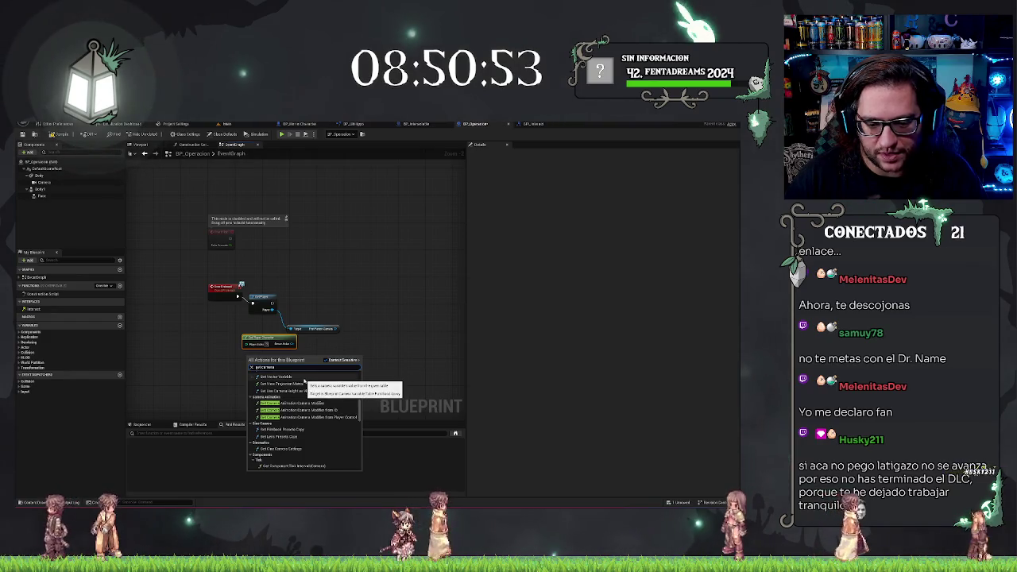
{"action": "key", "text": "Escape"}
{"action": "scroll", "coordinate": [315, 324], "scroll_direction": "up", "scroll_amount": 2}
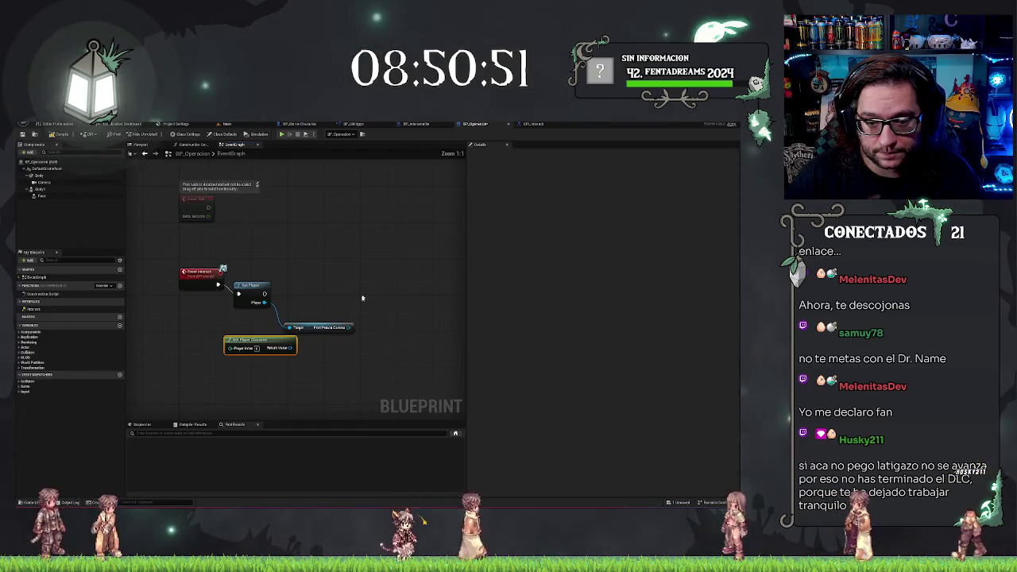
{"action": "left_click_drag", "start_coordinate": [315, 324], "coordinate": [308, 317]}
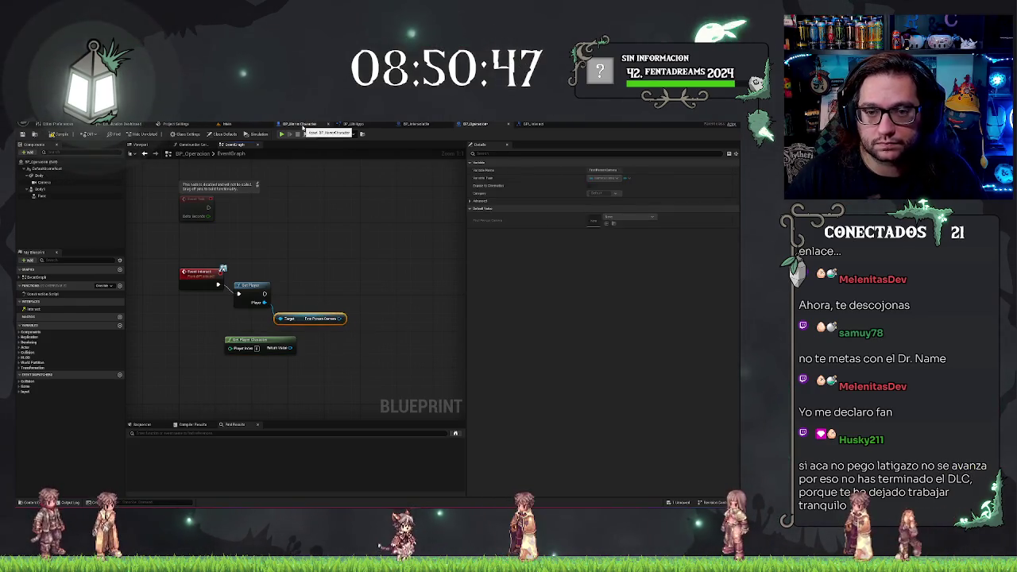
{"action": "left_click", "coordinate": [370, 124]}
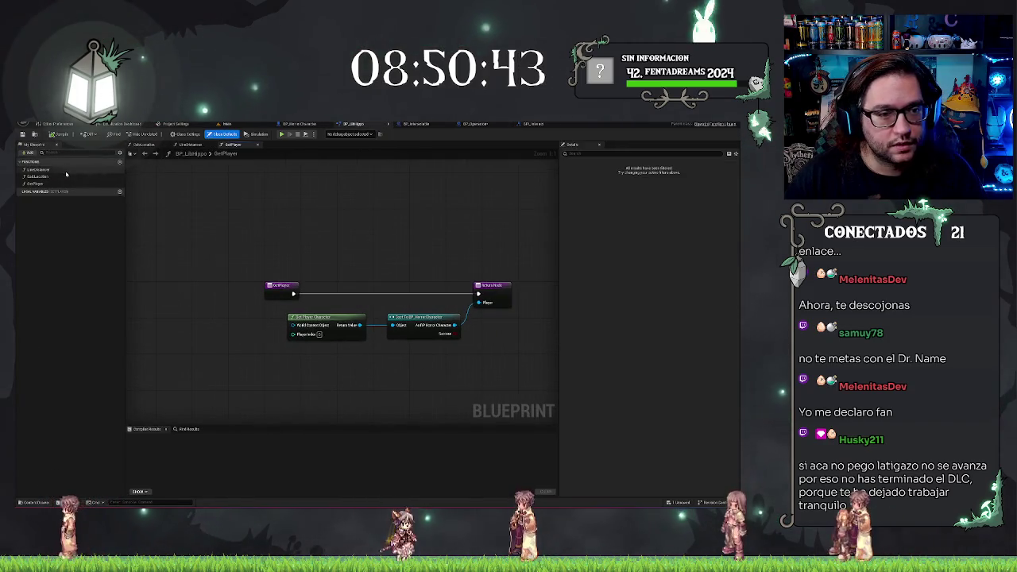
{"action": "double_click", "coordinate": [38, 177]}
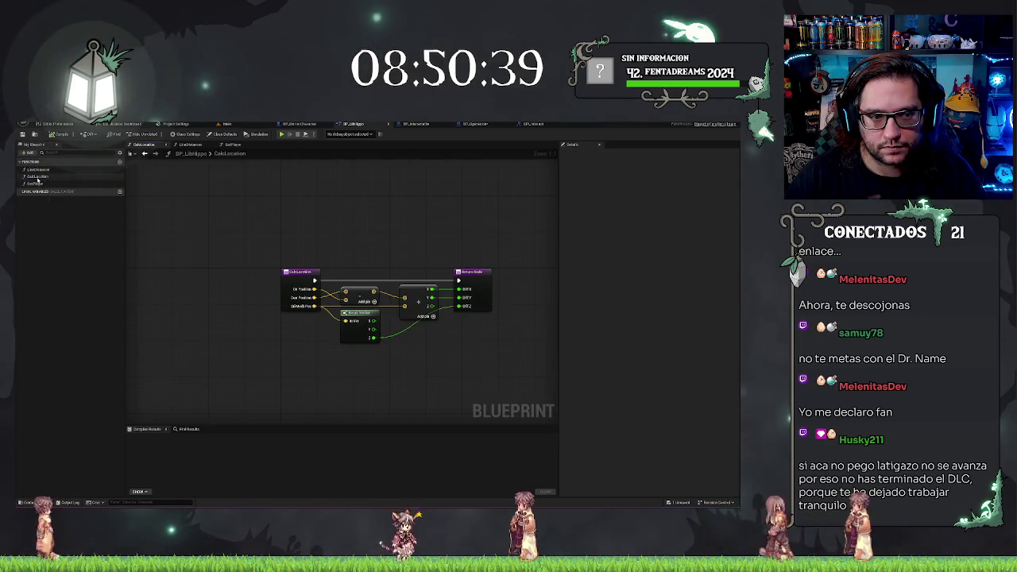
{"action": "double_click", "coordinate": [36, 169]}
{"action": "left_click_drag", "start_coordinate": [325, 185], "coordinate": [330, 194]}
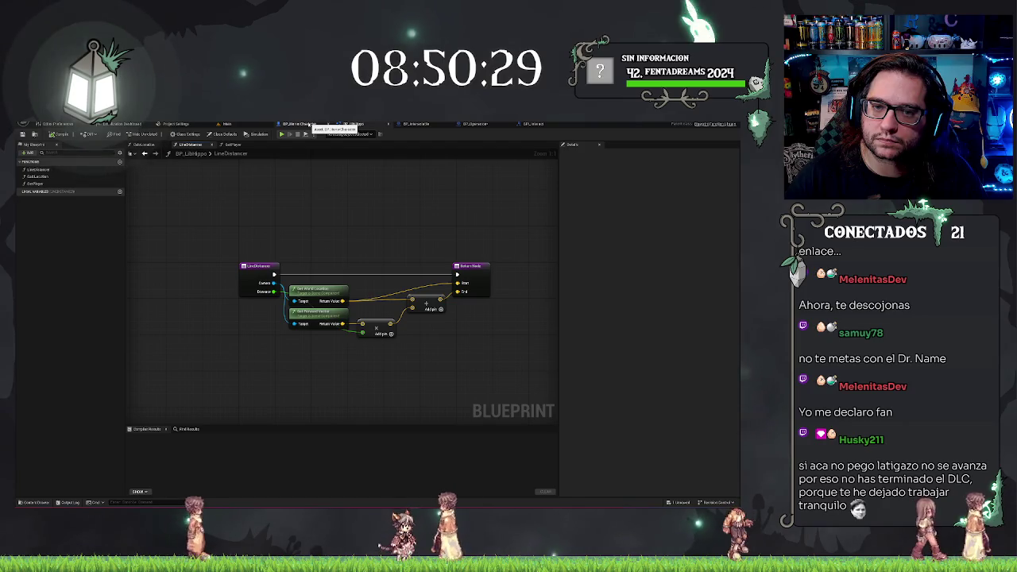
{"action": "left_click", "coordinate": [310, 125]}
{"action": "left_click", "coordinate": [353, 124]}
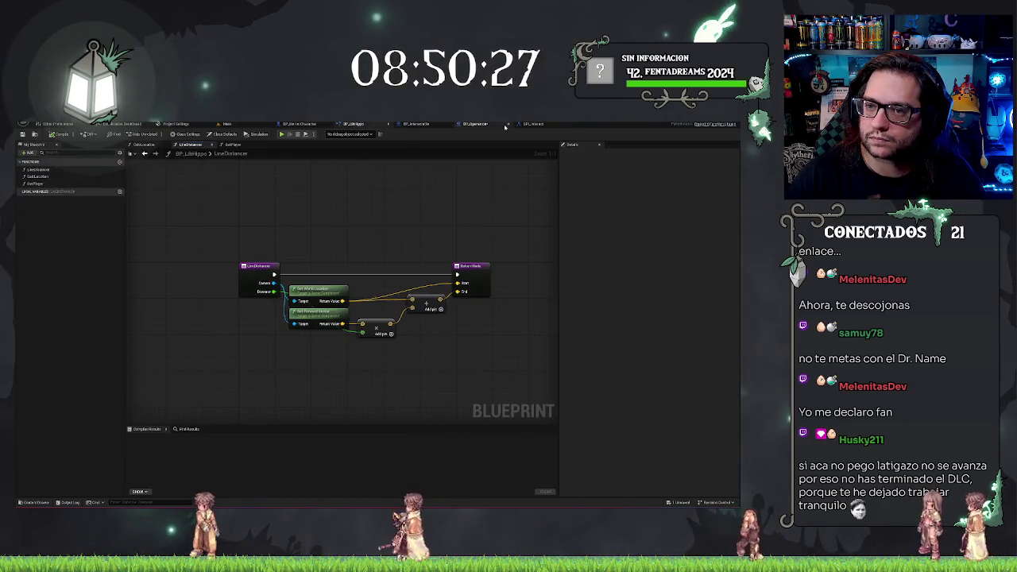
{"action": "left_click", "coordinate": [477, 124]}
{"action": "left_click_drag", "start_coordinate": [265, 303], "coordinate": [292, 305]}
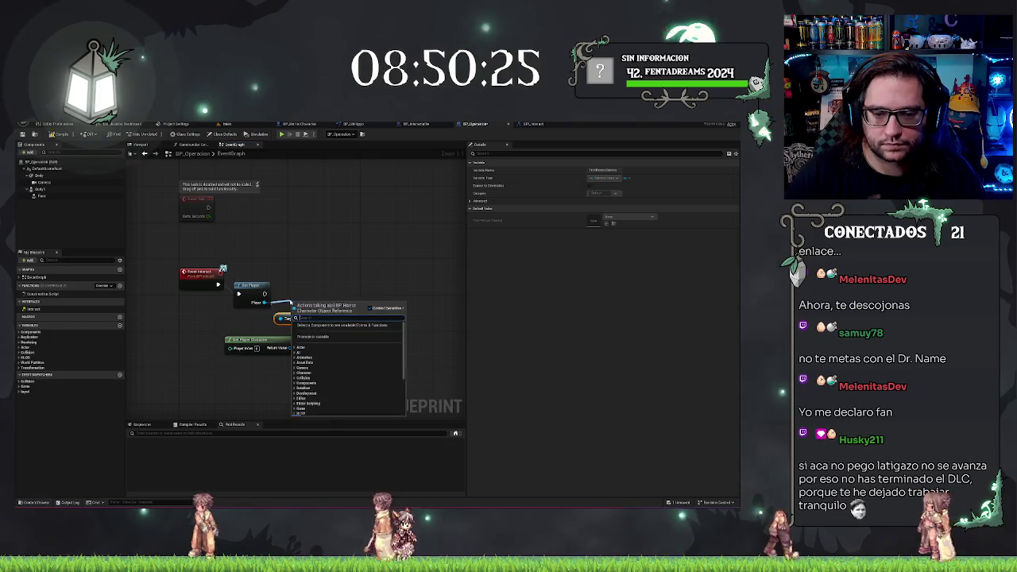
Search 'get camera com' and add the First Person Camera getter node.
{"action": "type", "text": "camera com"}
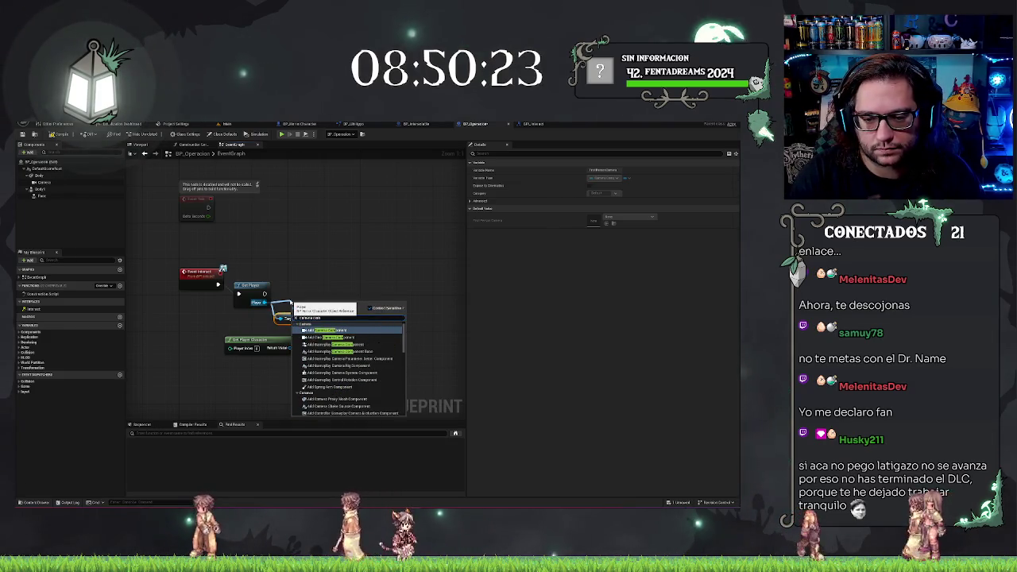
{"action": "key", "text": "Home"}
{"action": "type", "text": "get"}
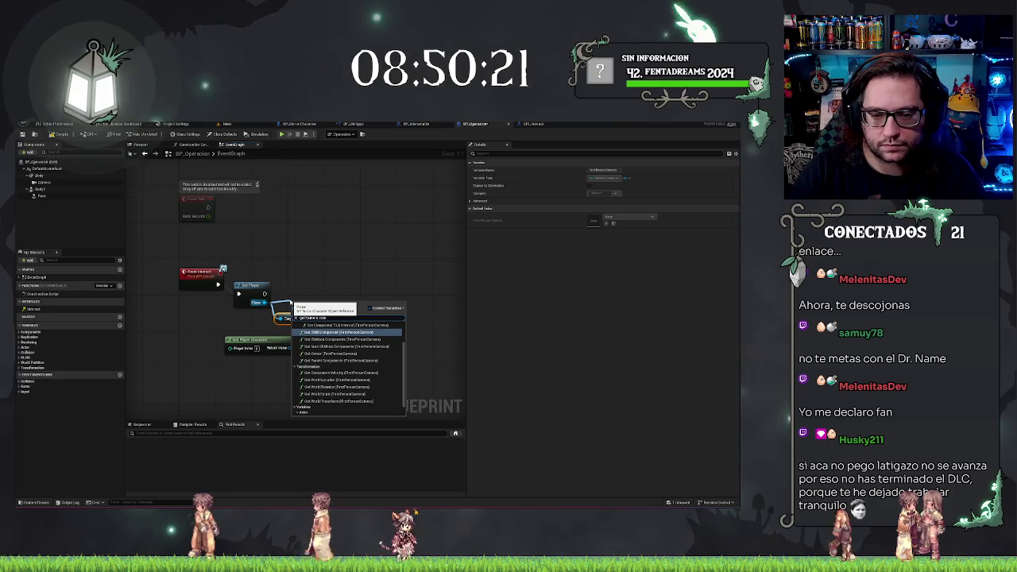
{"action": "scroll", "coordinate": [379, 356], "scroll_direction": "down", "scroll_amount": 1}
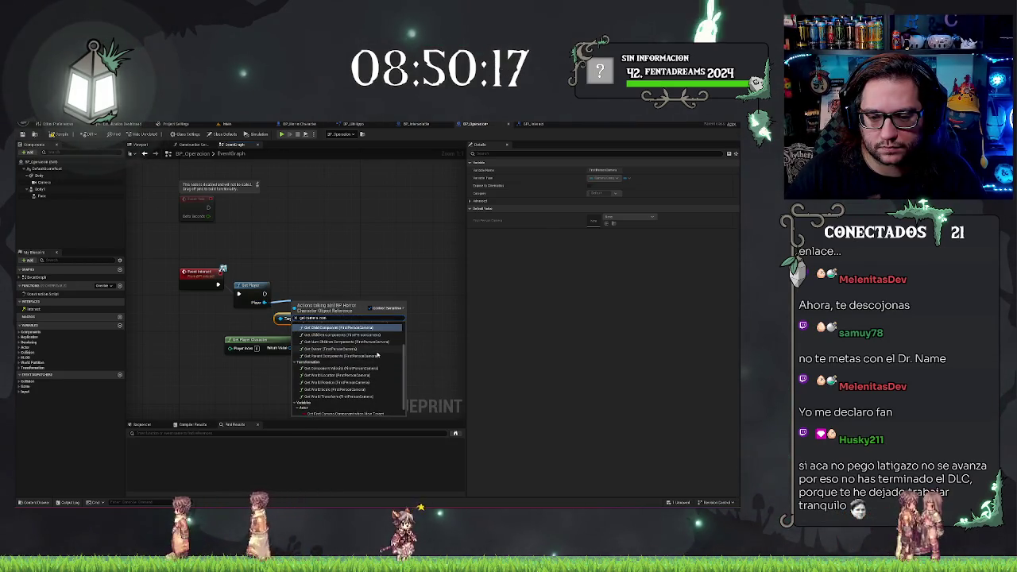
{"action": "left_click", "coordinate": [298, 347]}
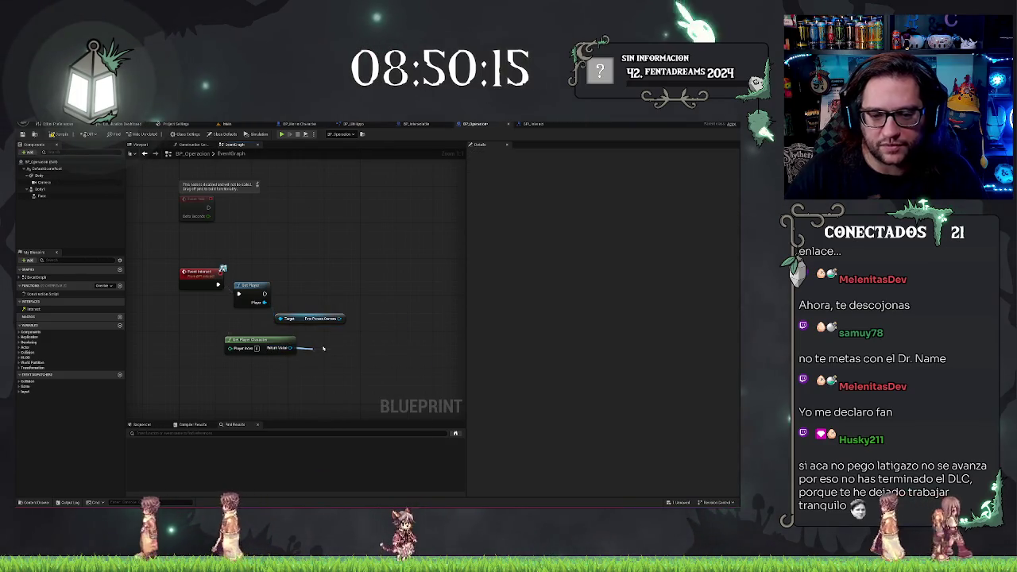
Try several action searches from the player character and camera pins without adding nodes.
{"action": "left_click_drag", "start_coordinate": [323, 348], "coordinate": [323, 348]}
{"action": "type", "text": "com"}
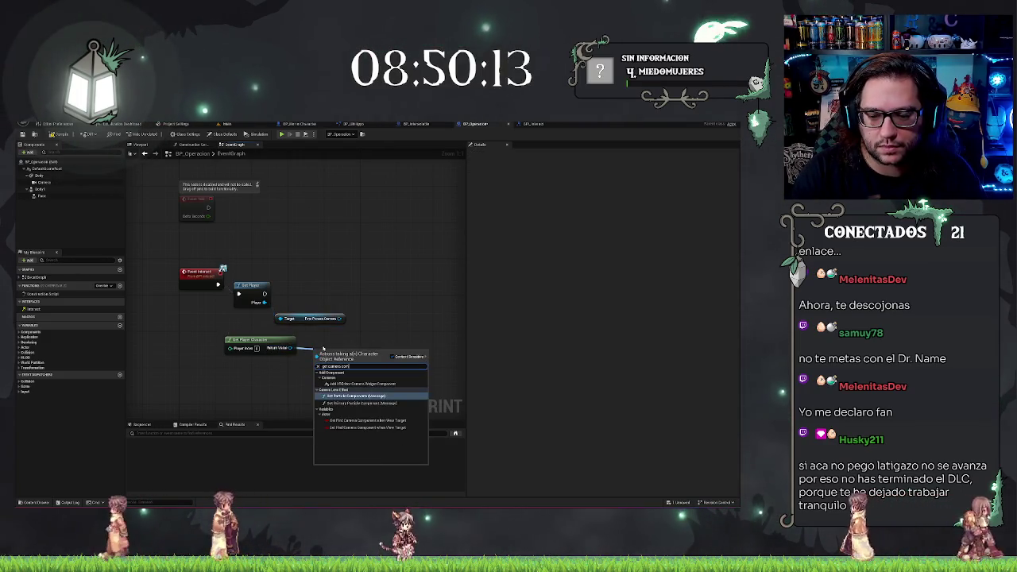
{"action": "key", "text": "Escape"}
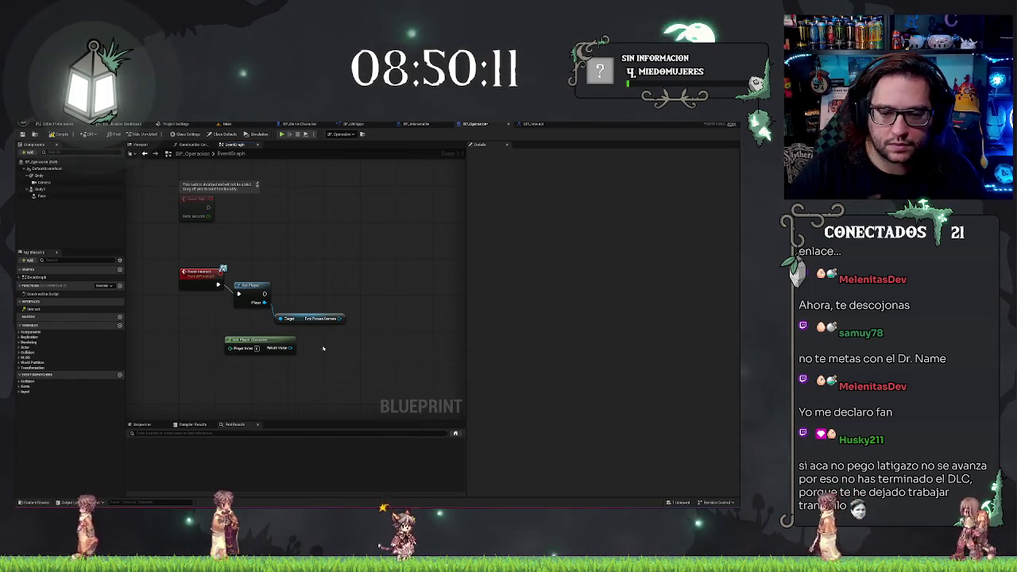
{"action": "right_click", "coordinate": [320, 340]}
{"action": "type", "text": "get camera"}
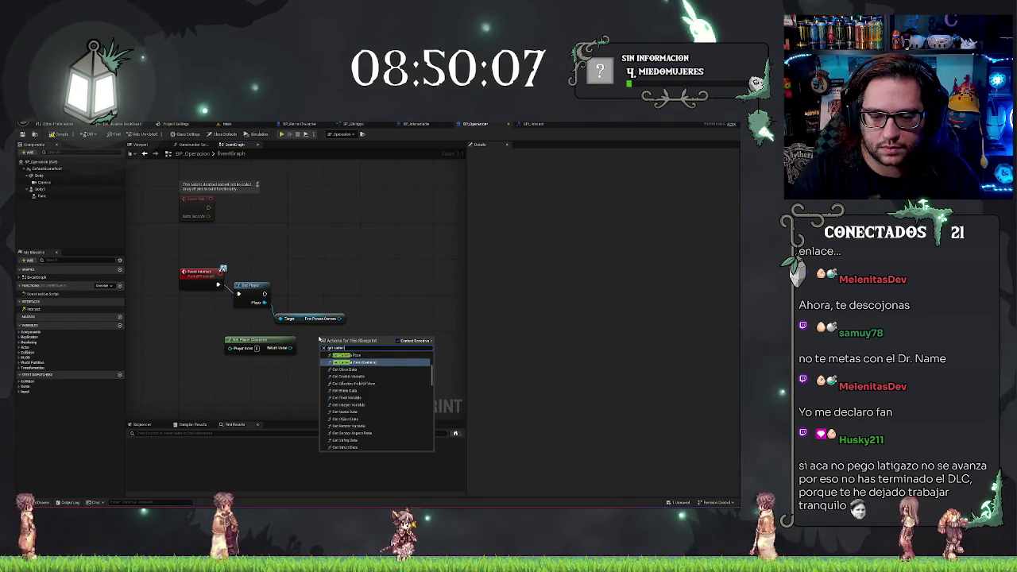
{"action": "type", "text": " comp"}
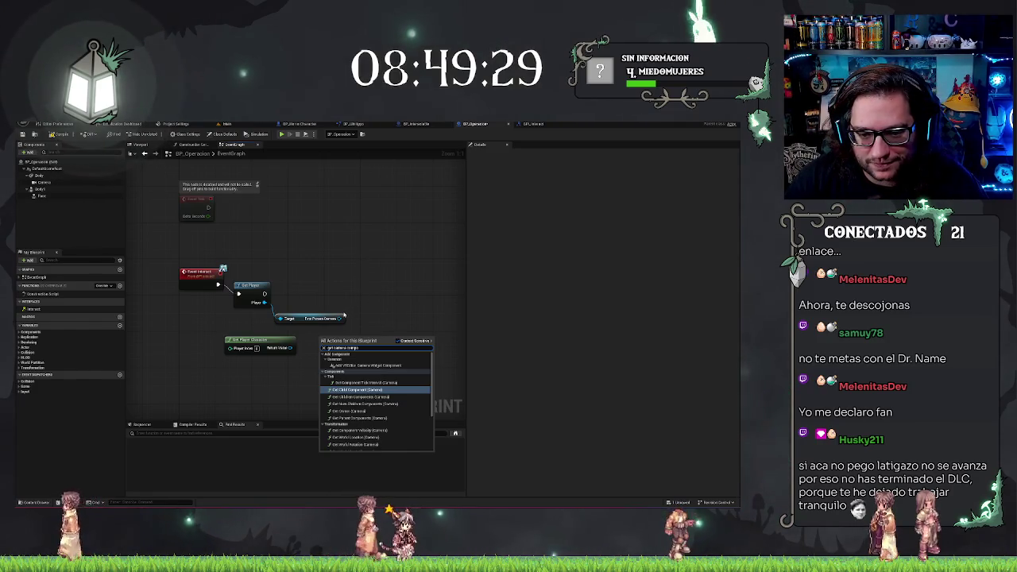
{"action": "left_click_drag", "start_coordinate": [344, 317], "coordinate": [355, 302]}
{"action": "type", "text": "fi"}
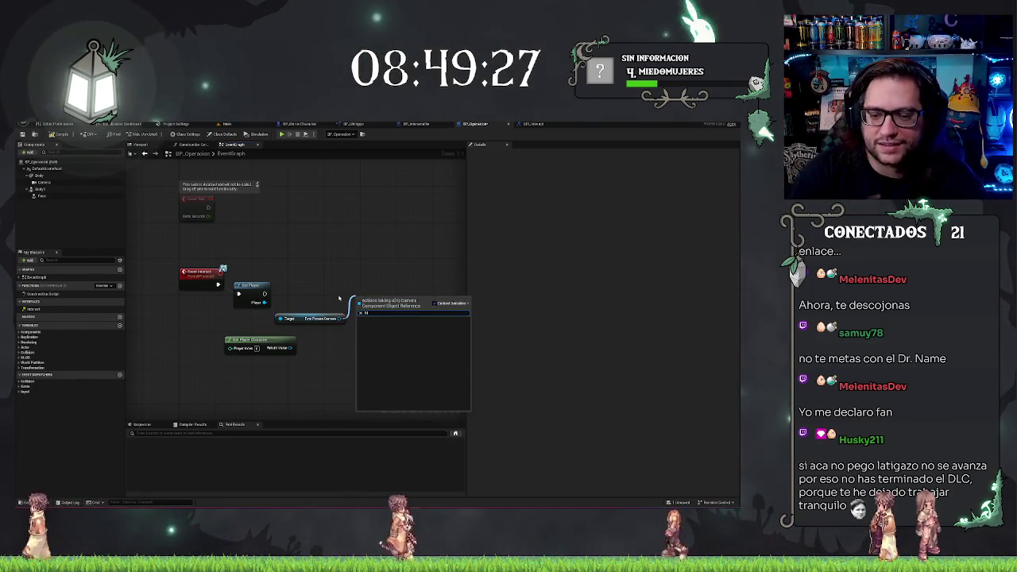
{"action": "type", "text": "e"}
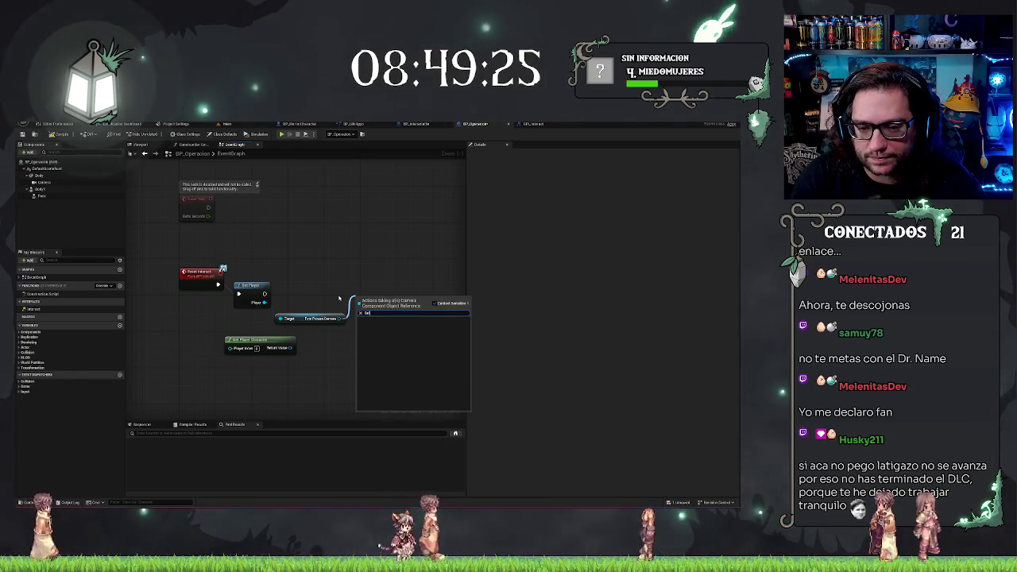
{"action": "type", "text": "cam"}
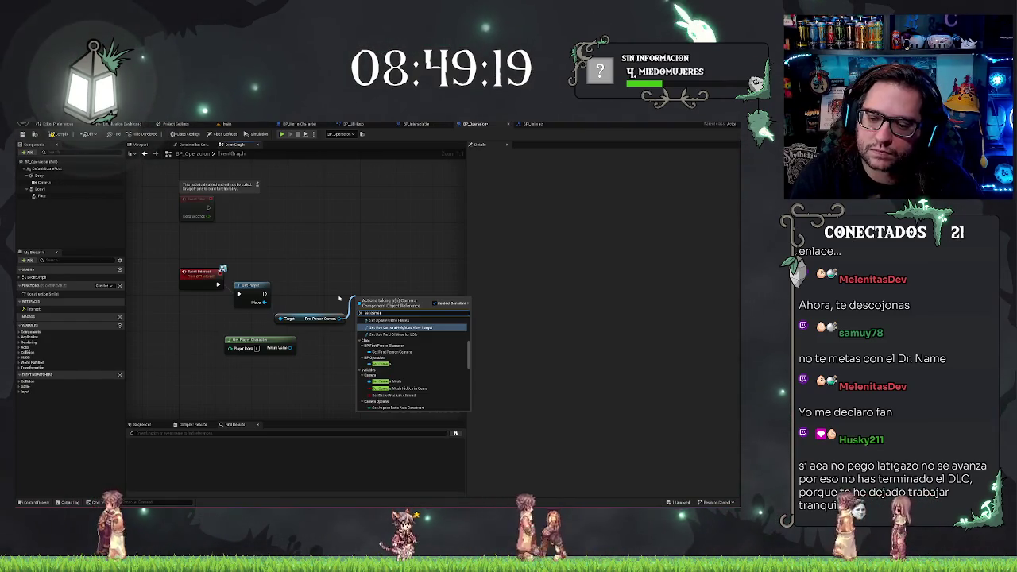
{"action": "key", "text": "ctrl+a"}
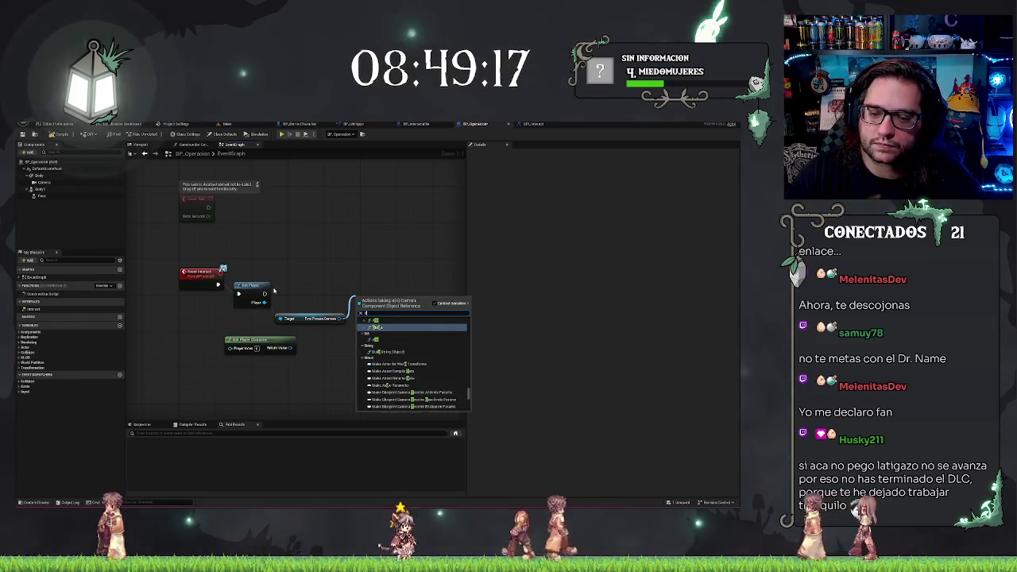
{"action": "type", "text": "fal"}
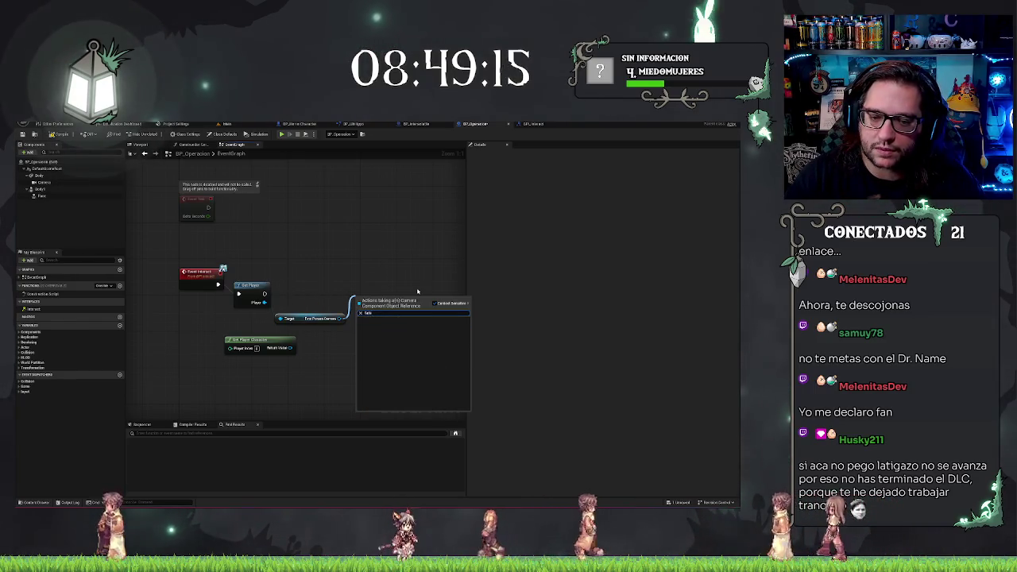
{"action": "left_click_drag", "start_coordinate": [264, 302], "coordinate": [309, 300]}
{"action": "type", "text": "d"}
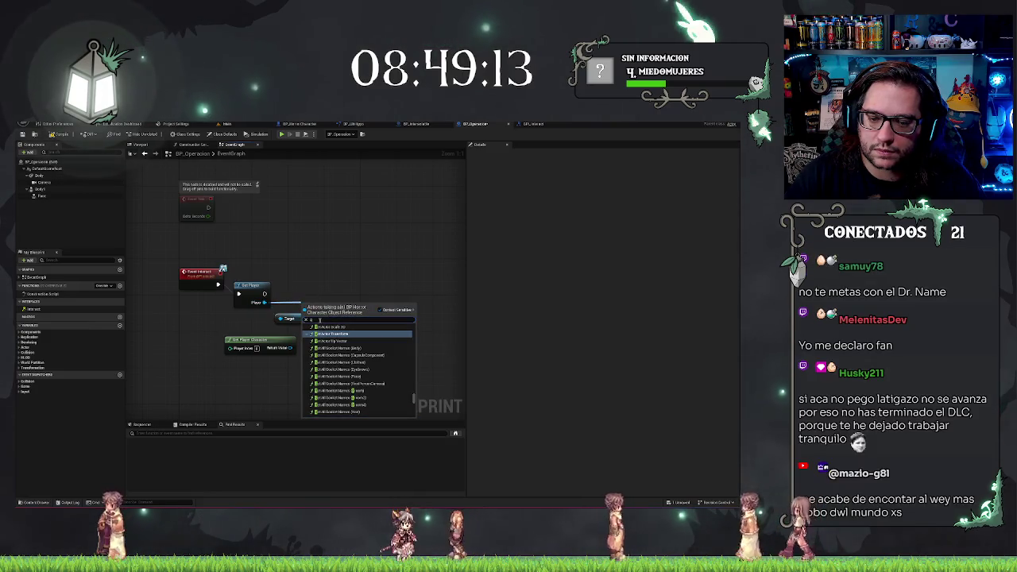
{"action": "type", "text": "es"}
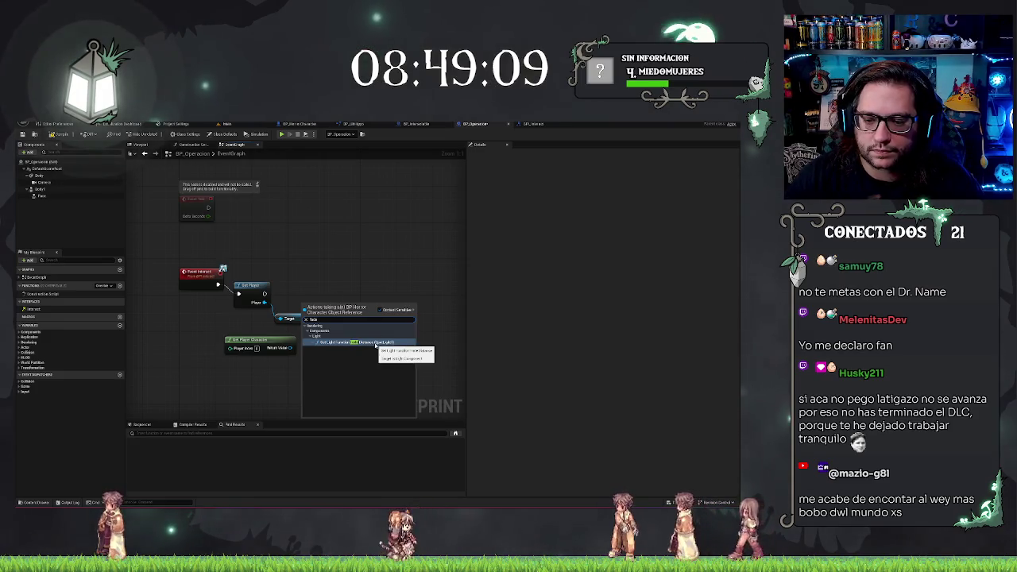
{"action": "left_click", "coordinate": [258, 320]}
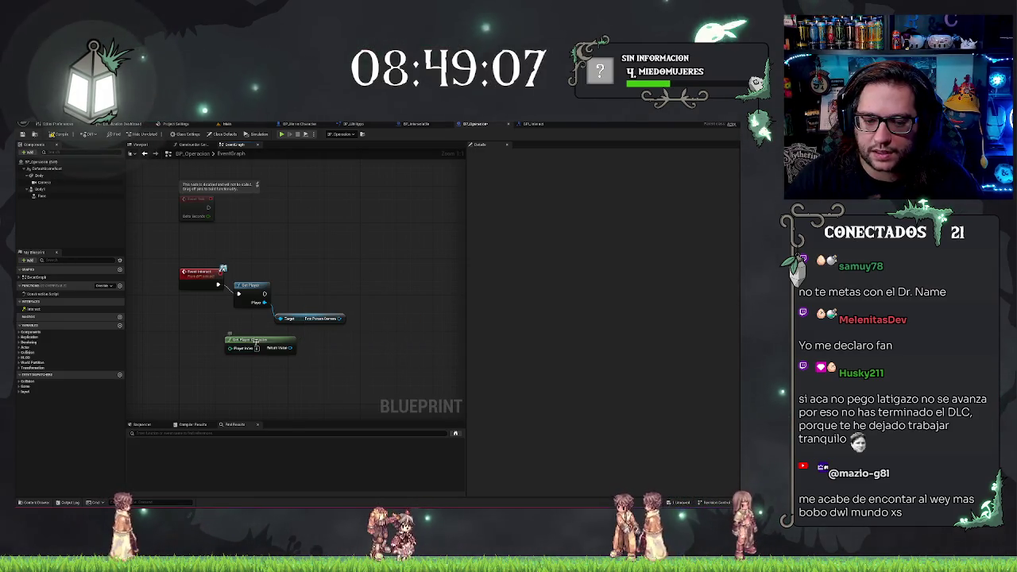
Move Get Player Character lower left and add a Get Player Camera Manager node.
{"action": "mouse_move", "coordinate": [255, 340]}
{"action": "left_mouse_down"}
{"action": "mouse_move", "coordinate": [214, 350]}
{"action": "mouse_move", "coordinate": [235, 375]}
{"action": "left_mouse_up"}
{"action": "right_click", "coordinate": [224, 348]}
{"action": "type", "text": "get pla"}
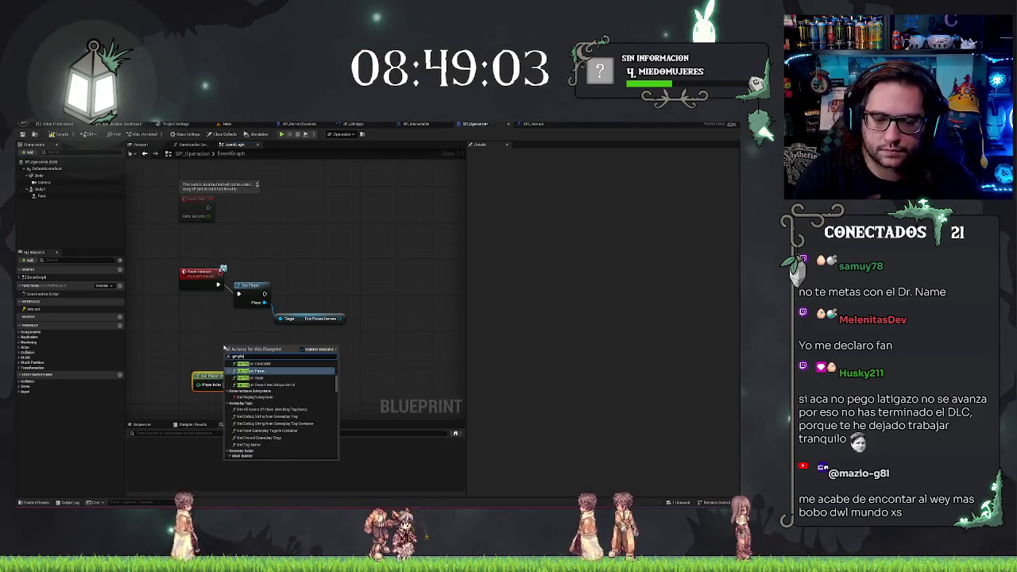
{"action": "type", "text": "yer"}
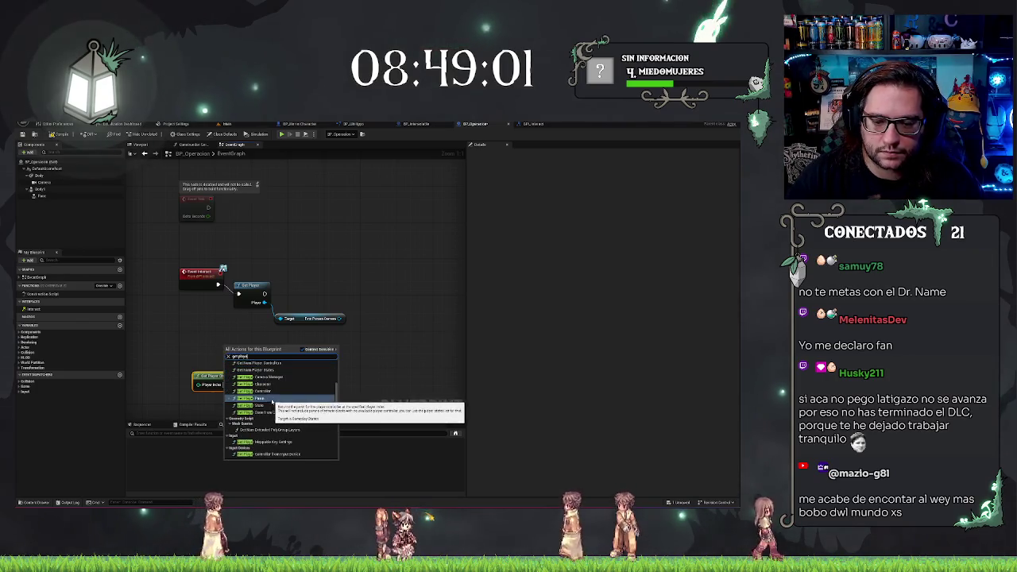
{"action": "left_click", "coordinate": [273, 377]}
{"action": "left_click_drag", "start_coordinate": [282, 354], "coordinate": [301, 352]}
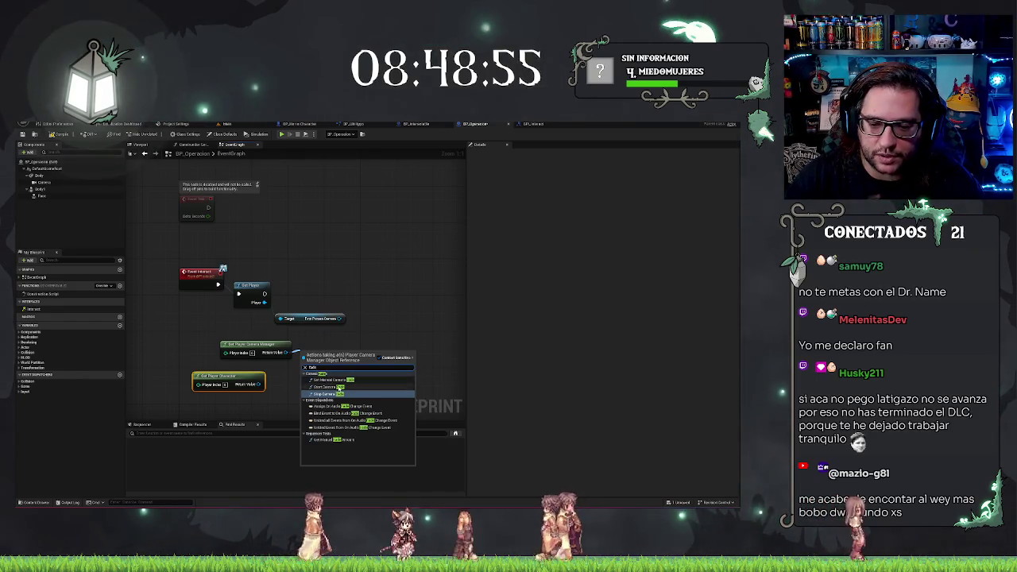
Add a Start Camera Fade node from the camera manager and position it up-right.
{"action": "left_click", "coordinate": [325, 387]}
{"action": "left_click_drag", "start_coordinate": [338, 359], "coordinate": [351, 352]}
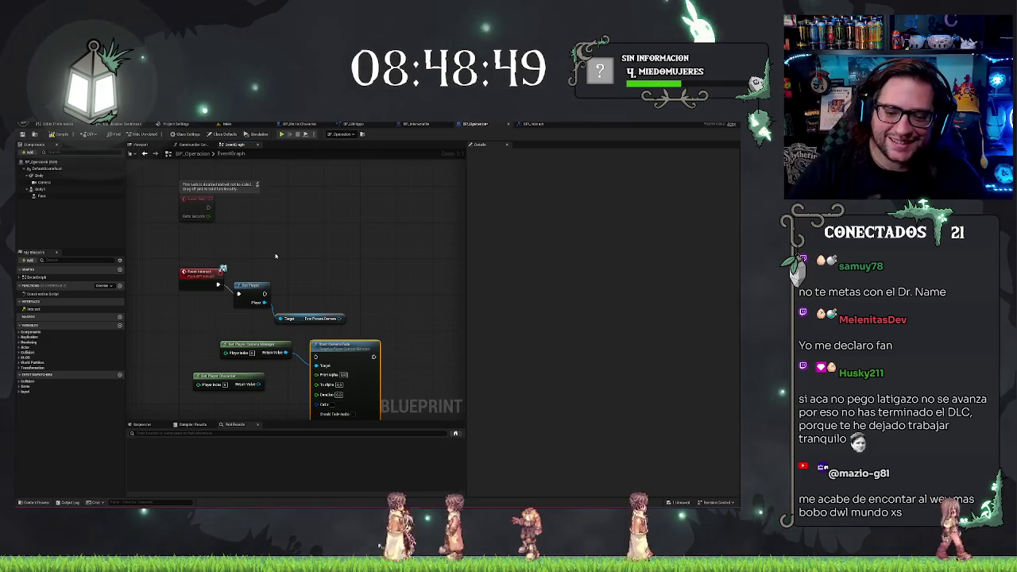
{"action": "left_click_drag", "start_coordinate": [277, 262], "coordinate": [335, 326]}
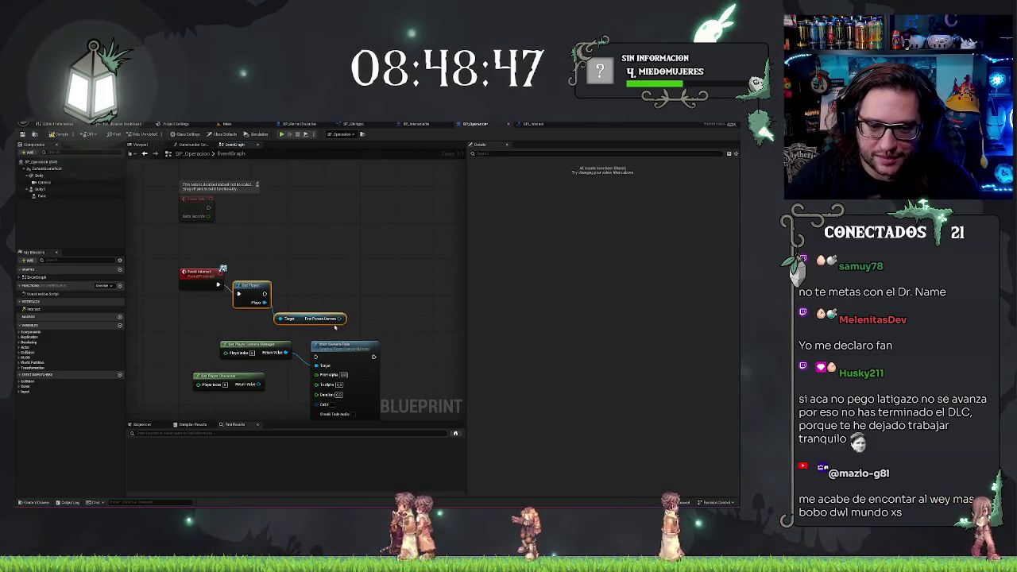
{"action": "left_click", "coordinate": [309, 319]}
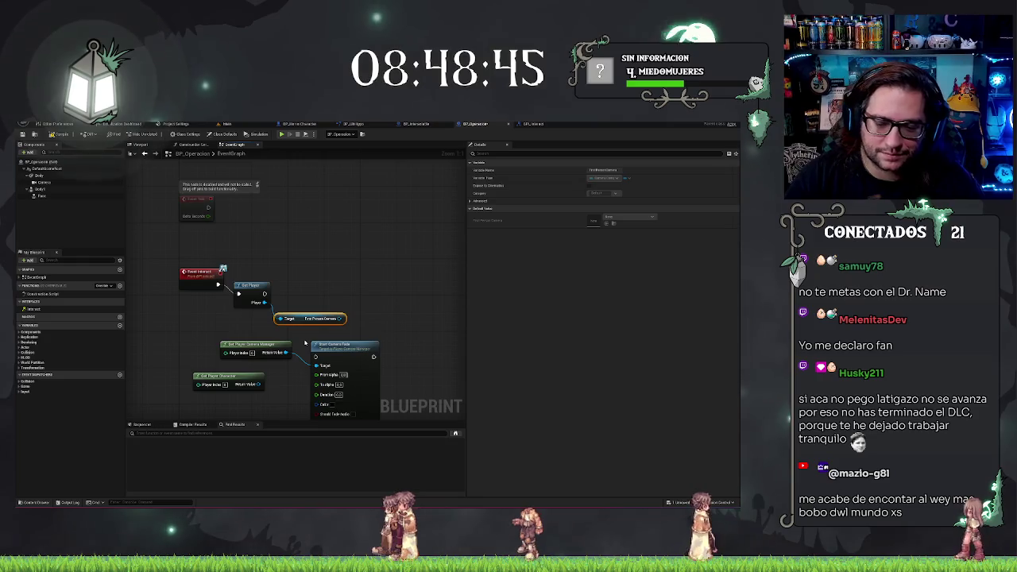
{"action": "mouse_move", "coordinate": [336, 356]}
{"action": "left_mouse_down"}
{"action": "mouse_move", "coordinate": [358, 282]}
{"action": "mouse_move", "coordinate": [371, 282]}
{"action": "left_mouse_up"}
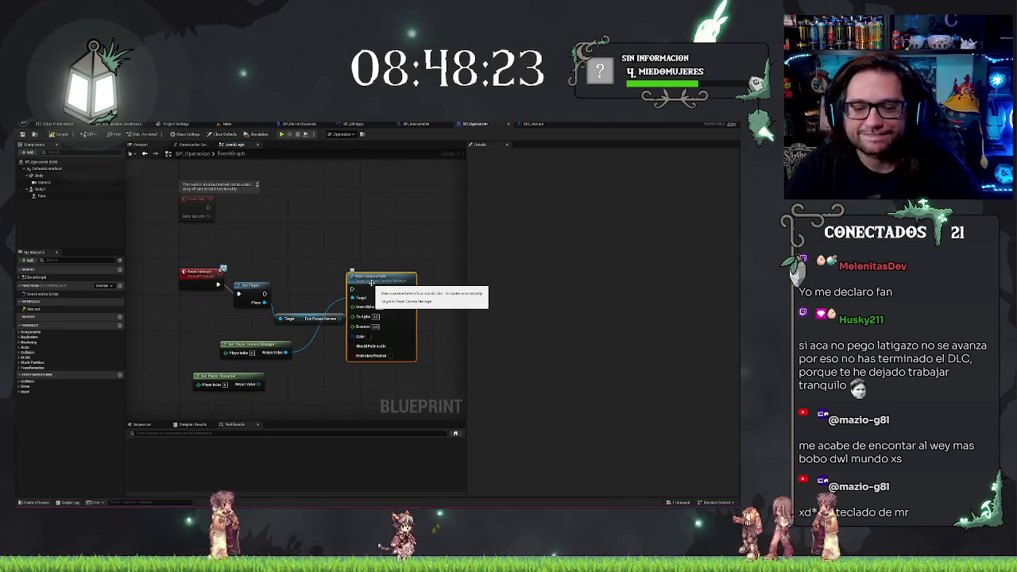
{"action": "left_click_drag", "start_coordinate": [352, 289], "coordinate": [322, 300]}
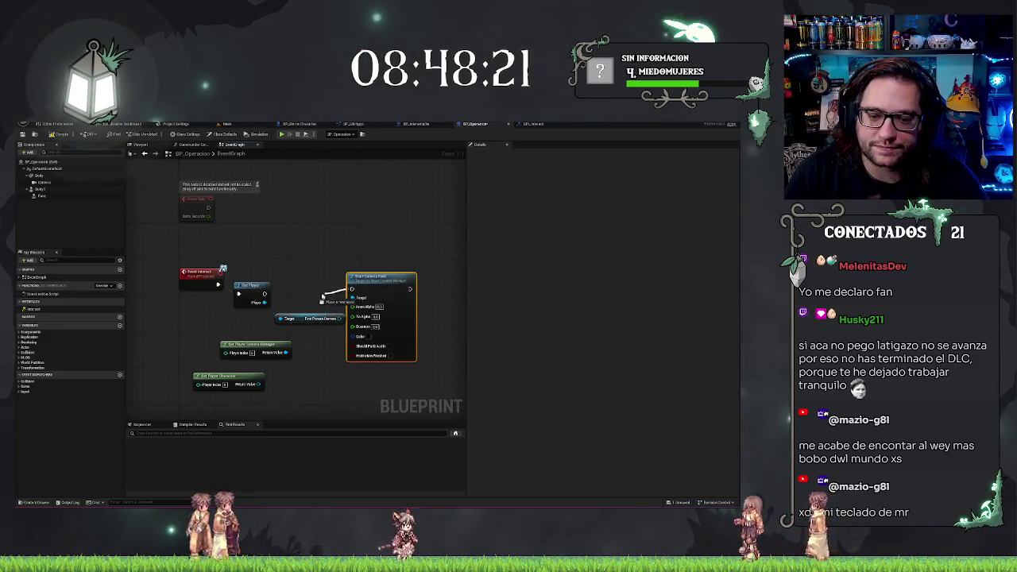
Move the player getter nodes beside the Start Camera Fade node.
{"action": "left_click", "coordinate": [251, 286]}
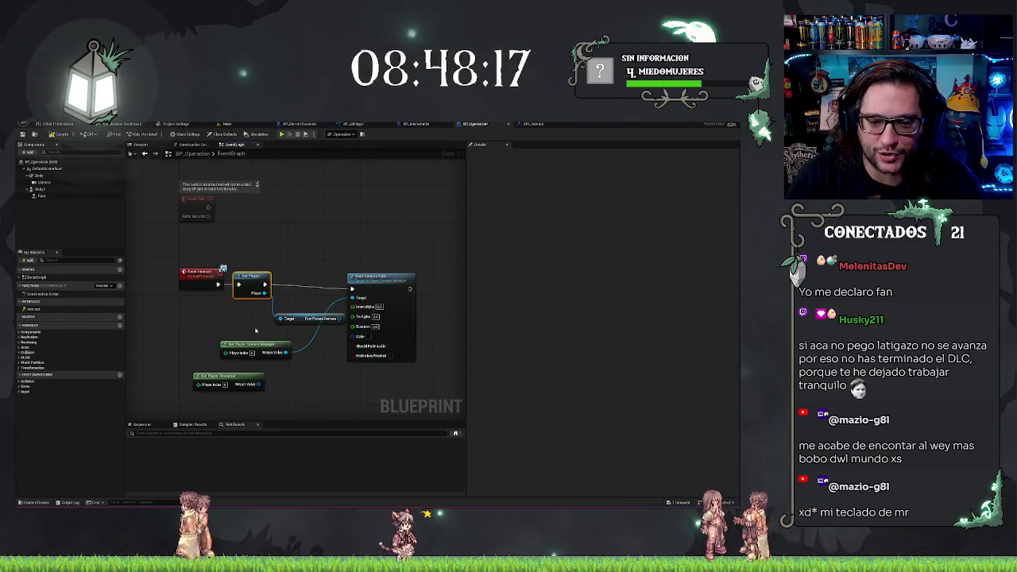
{"action": "left_click", "coordinate": [267, 282]}
{"action": "left_click_drag", "start_coordinate": [422, 339], "coordinate": [446, 340]}
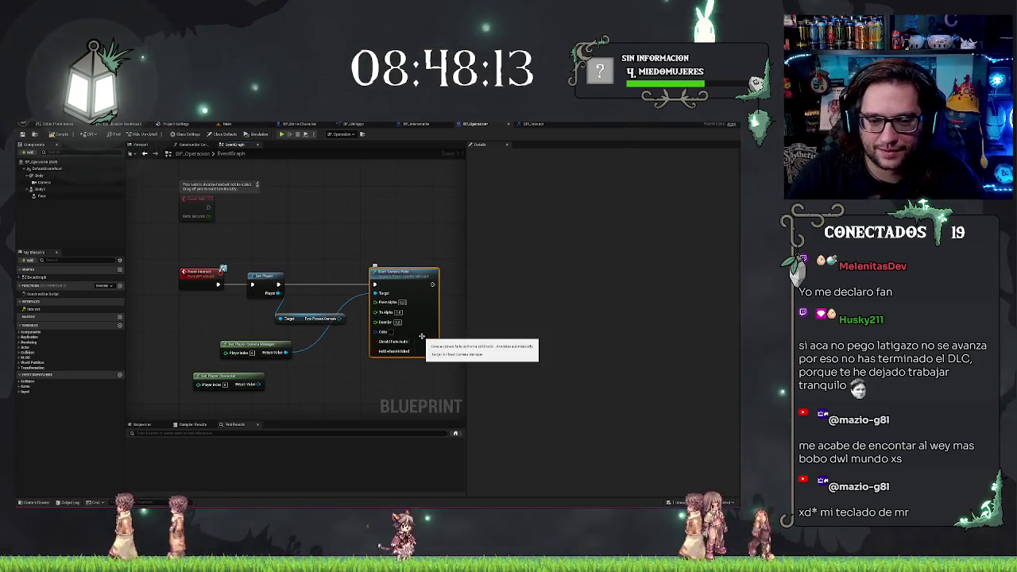
{"action": "left_click", "coordinate": [322, 319]}
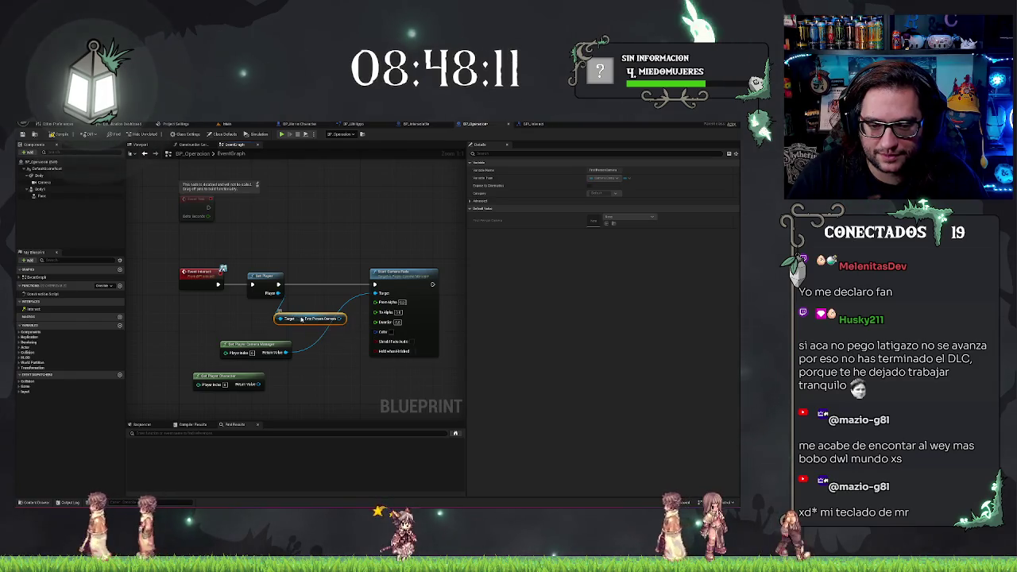
{"action": "left_click", "coordinate": [352, 245]}
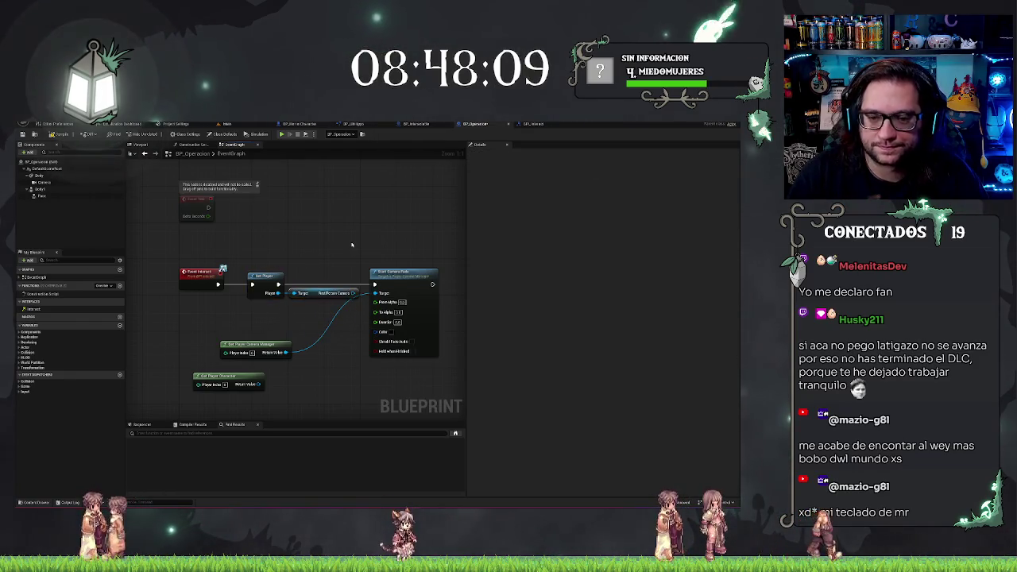
{"action": "left_click_drag", "start_coordinate": [253, 344], "coordinate": [322, 313]}
{"action": "left_click_drag", "start_coordinate": [226, 376], "coordinate": [322, 335]}
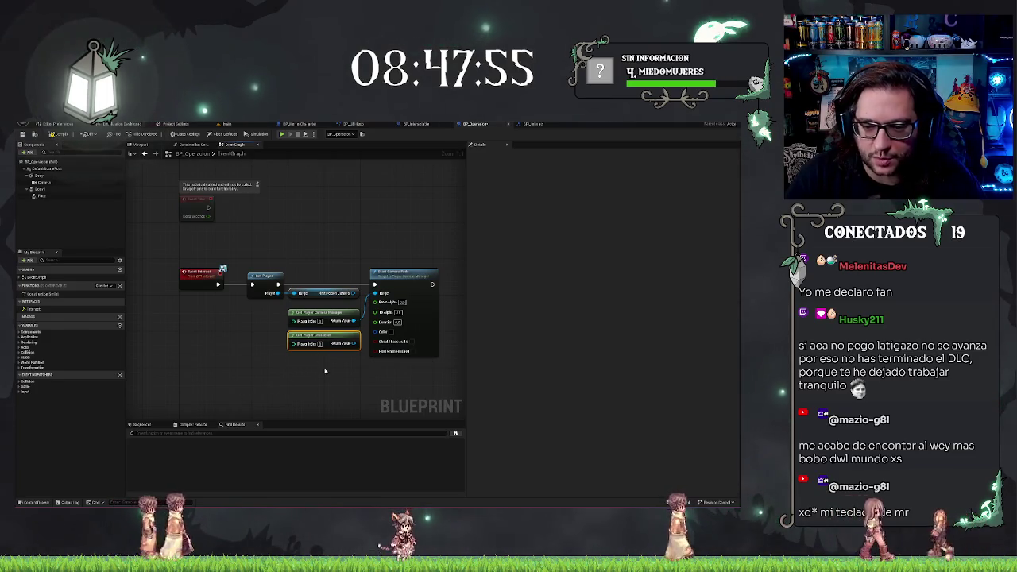
Select the two player getter nodes together and pan the graph to frame them.
{"action": "left_click_drag", "start_coordinate": [399, 333], "coordinate": [379, 332]}
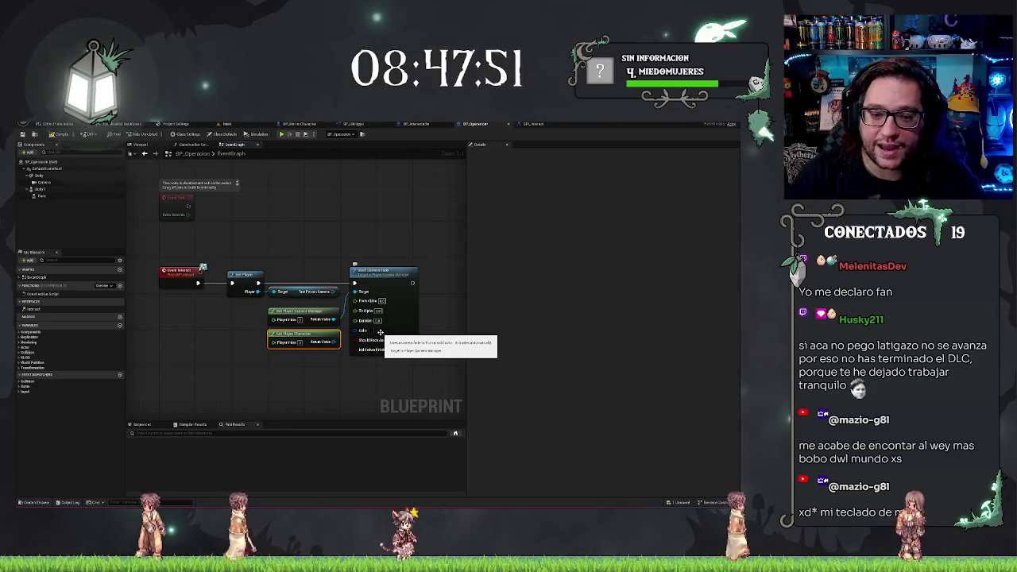
{"action": "mouse_move", "coordinate": [433, 315]}
{"action": "left_mouse_down"}
{"action": "mouse_move", "coordinate": [270, 348]}
{"action": "mouse_move", "coordinate": [299, 395]}
{"action": "left_mouse_up"}
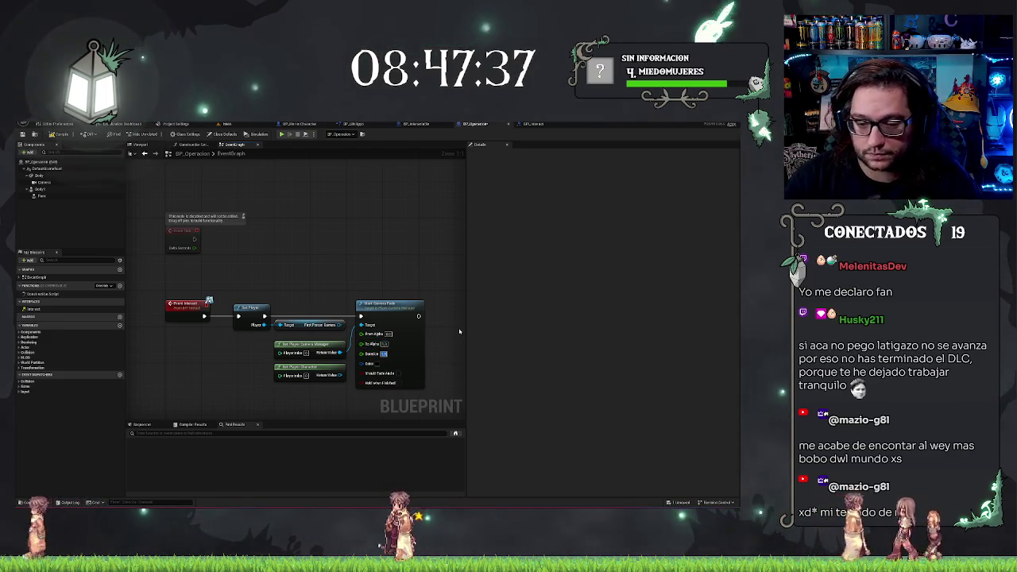
{"action": "left_click_drag", "start_coordinate": [393, 298], "coordinate": [379, 288]}
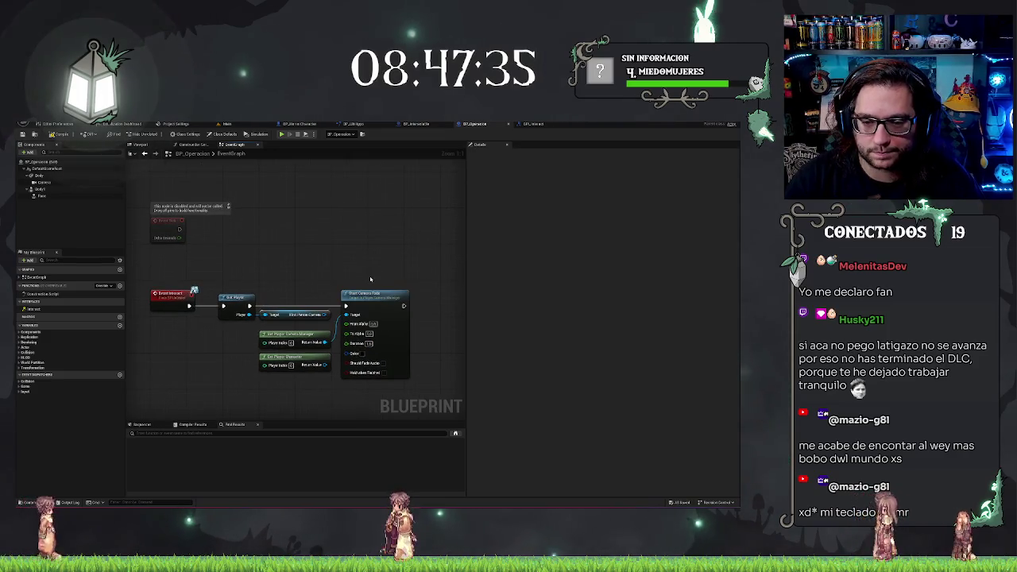
{"action": "left_click_drag", "start_coordinate": [402, 307], "coordinate": [369, 298]}
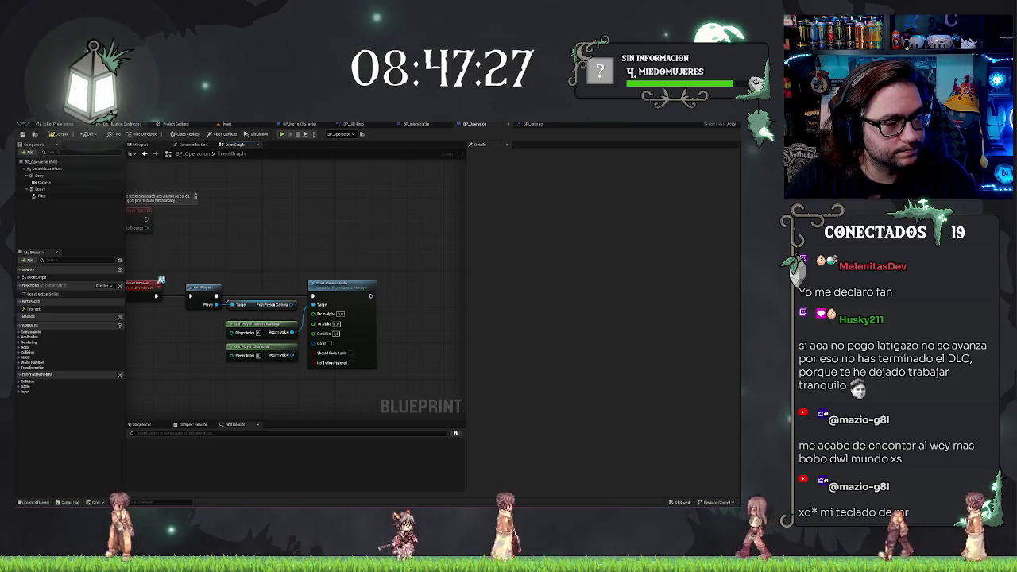
{"action": "left_click", "coordinate": [258, 350]}
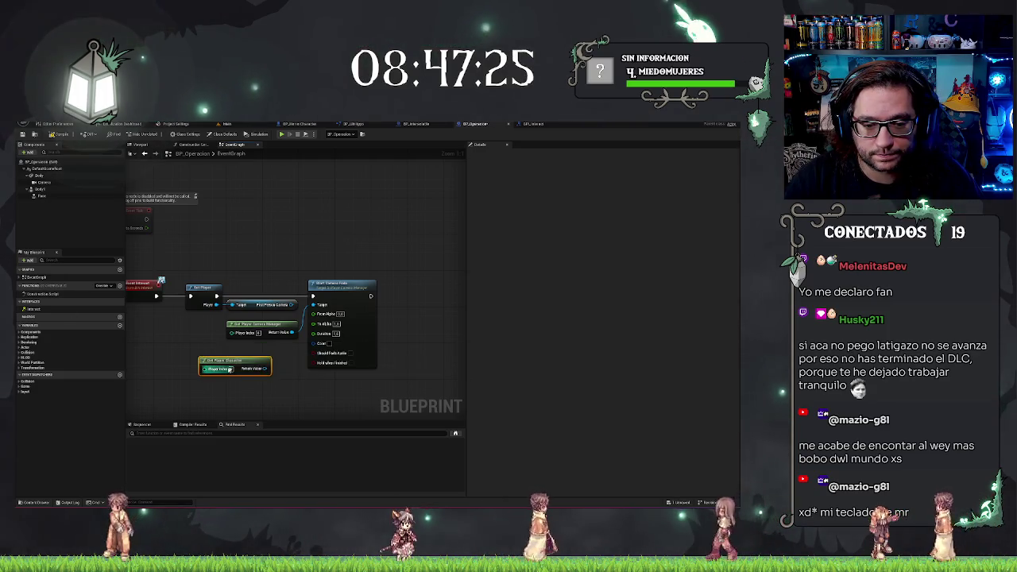
Replace the Get Player Character node with a Get Player Controller node.
{"action": "key", "text": "Delete"}
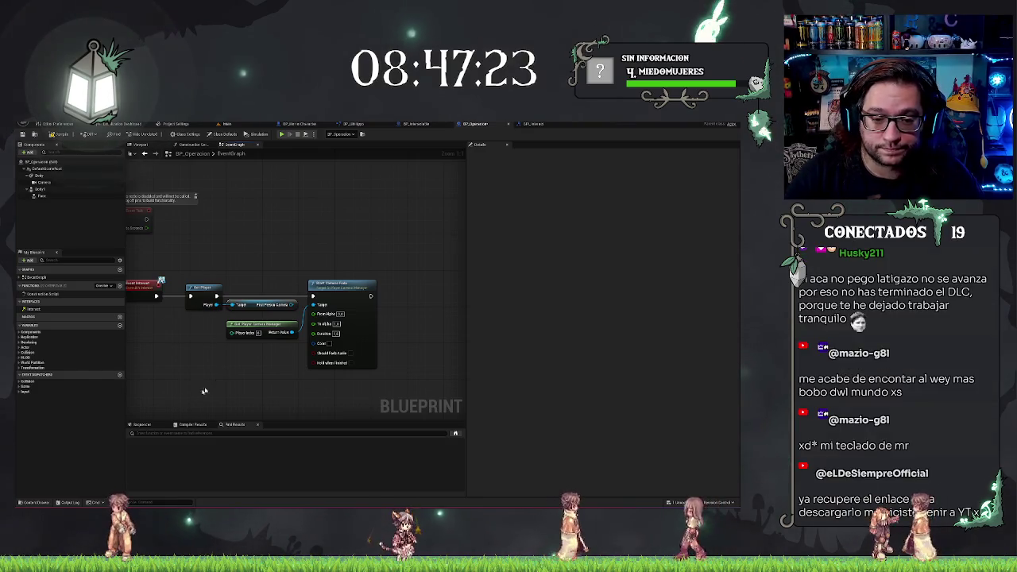
{"action": "right_click", "coordinate": [228, 371]}
{"action": "type", "text": "get player con"}
{"action": "key", "text": "Return"}
Add a Set View Target with Blend node from the controller, placed beside Start Camera Fade, with Blend Func VTBlend Ease Out.
{"action": "left_click_drag", "start_coordinate": [294, 377], "coordinate": [368, 380]}
{"action": "type", "text": "set view"}
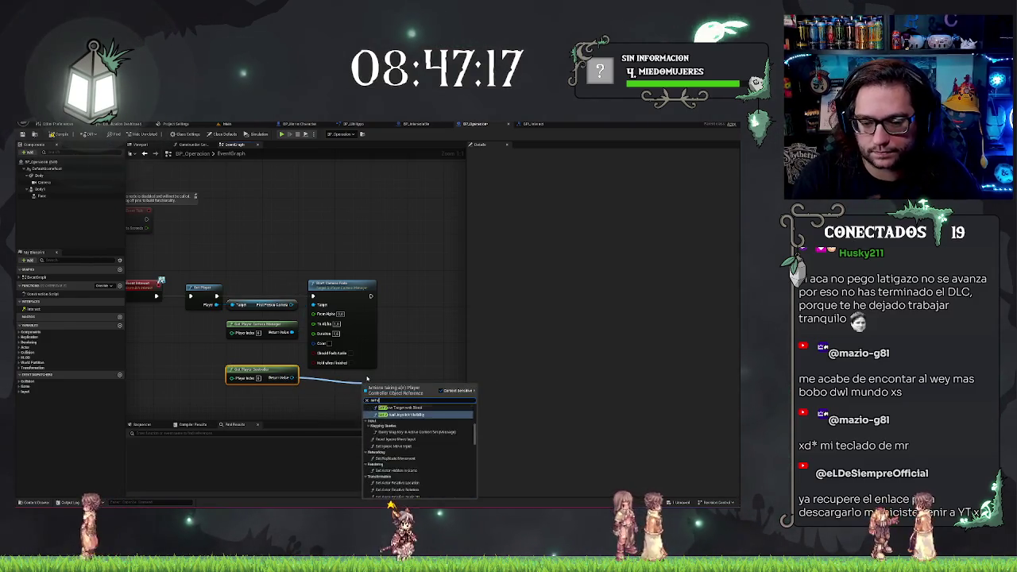
{"action": "key", "text": "Return"}
{"action": "left_click_drag", "start_coordinate": [393, 386], "coordinate": [424, 285]}
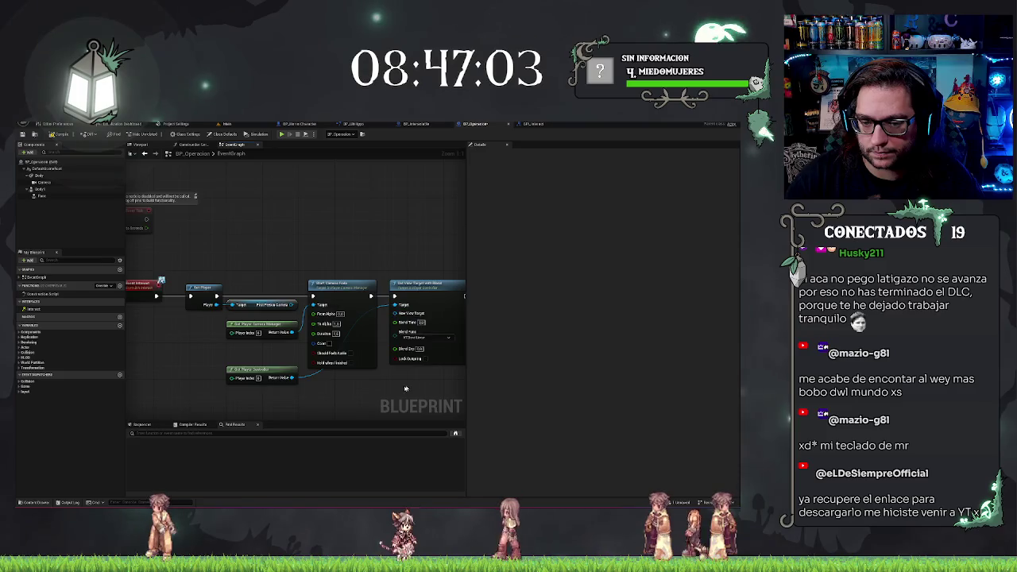
{"action": "left_click_drag", "start_coordinate": [408, 387], "coordinate": [356, 383]}
{"action": "left_click", "coordinate": [388, 334]}
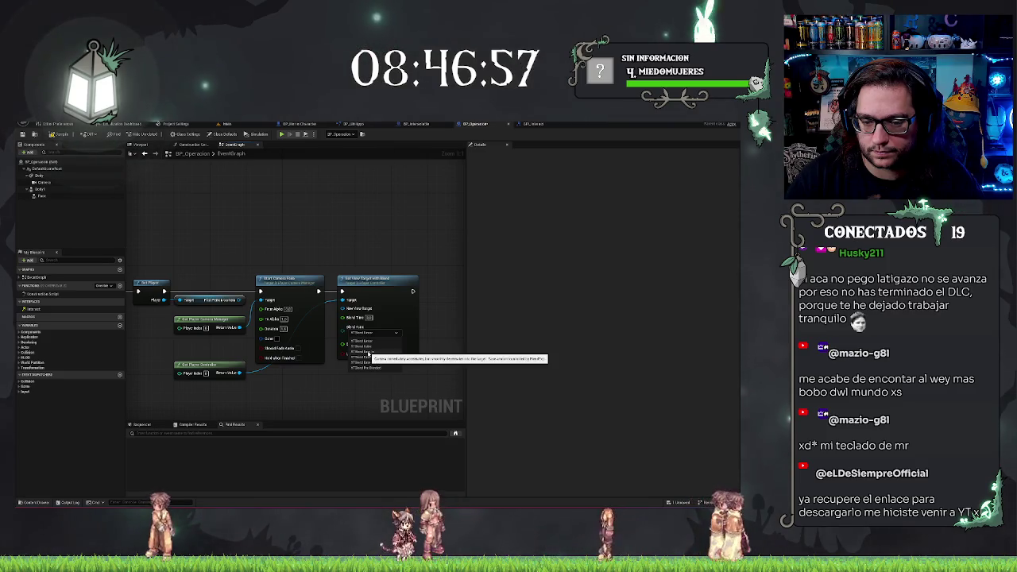
{"action": "left_click", "coordinate": [374, 356]}
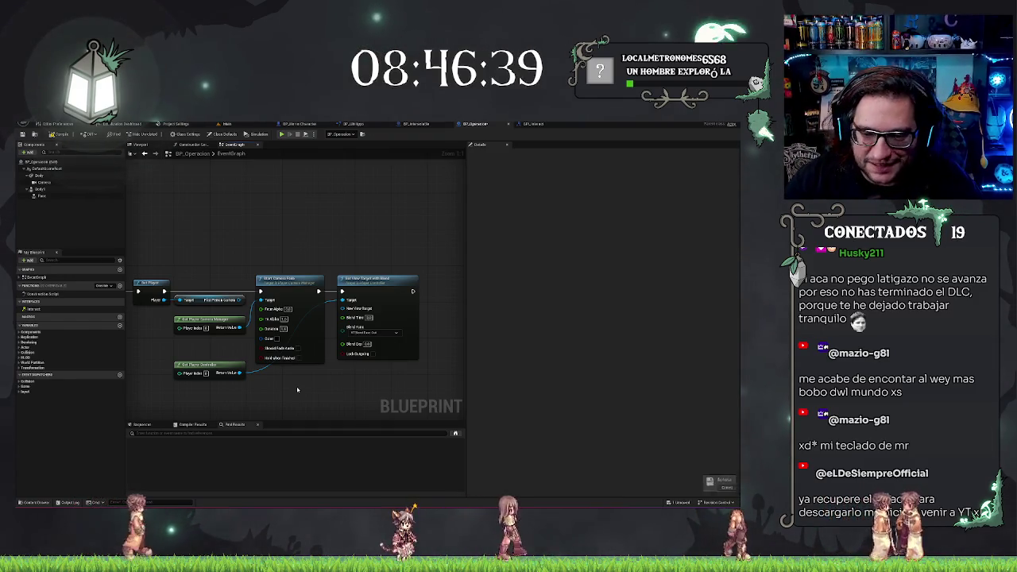
Nudge Set View Target with Blend right, try wiring a Camera getter, then delete it.
{"action": "left_click", "coordinate": [372, 338]}
{"action": "left_click_drag", "start_coordinate": [372, 338], "coordinate": [386, 339]}
{"action": "left_click", "coordinate": [41, 181]}
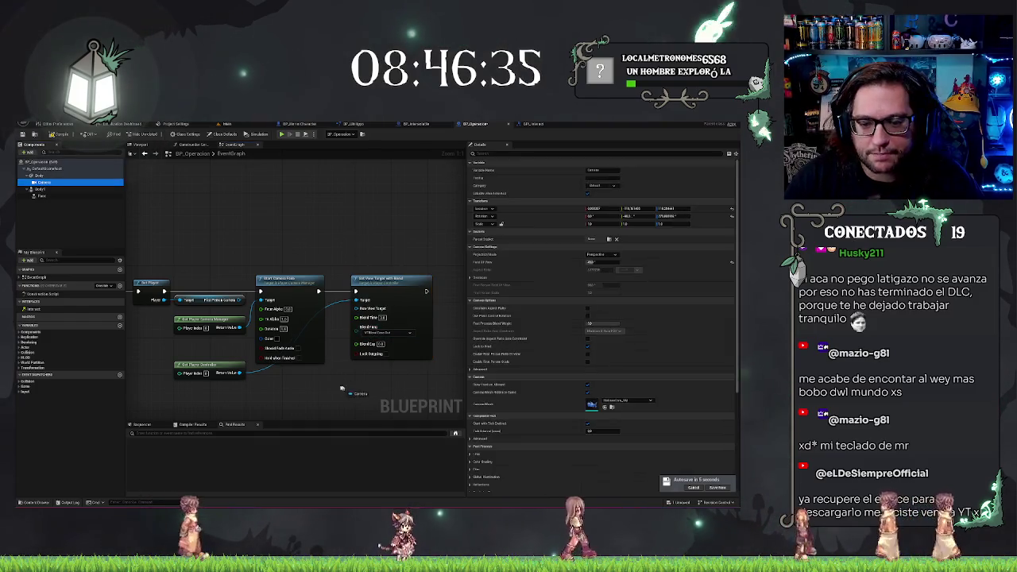
{"action": "left_click_drag", "start_coordinate": [41, 182], "coordinate": [300, 374]}
{"action": "left_click_drag", "start_coordinate": [319, 375], "coordinate": [359, 310]}
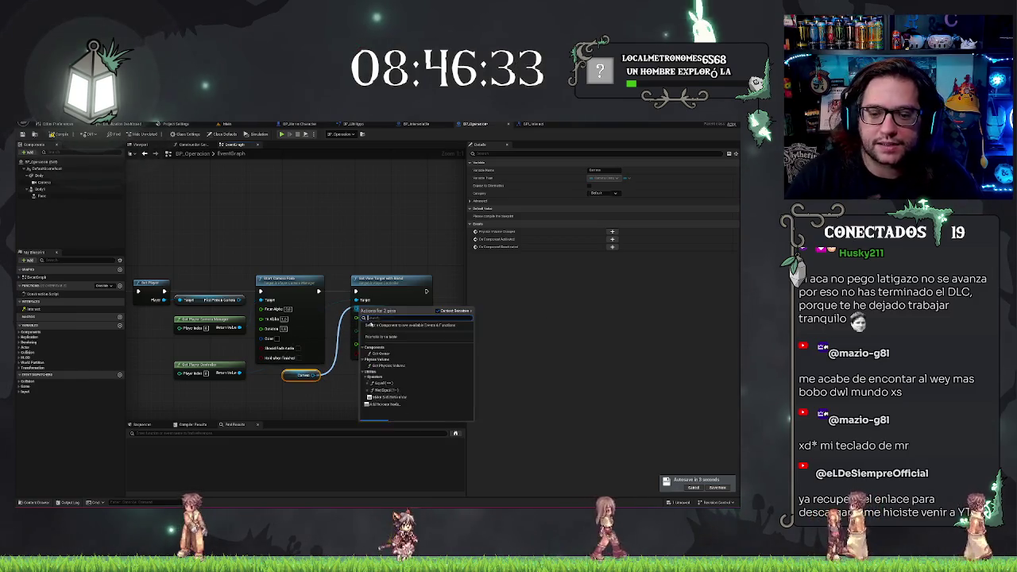
{"action": "left_click", "coordinate": [321, 395]}
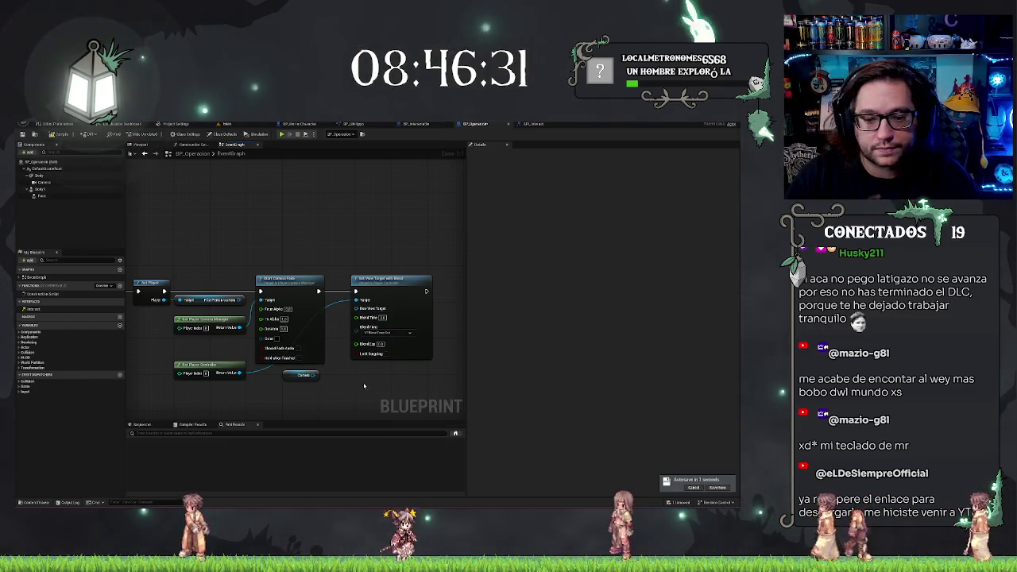
{"action": "left_click", "coordinate": [300, 374]}
{"action": "key", "text": "Delete"}
Connect a Self node to New View Target and arrange the nodes beside it.
{"action": "left_click_drag", "start_coordinate": [355, 308], "coordinate": [333, 375]}
{"action": "type", "text": "self"}
{"action": "key", "text": "Return"}
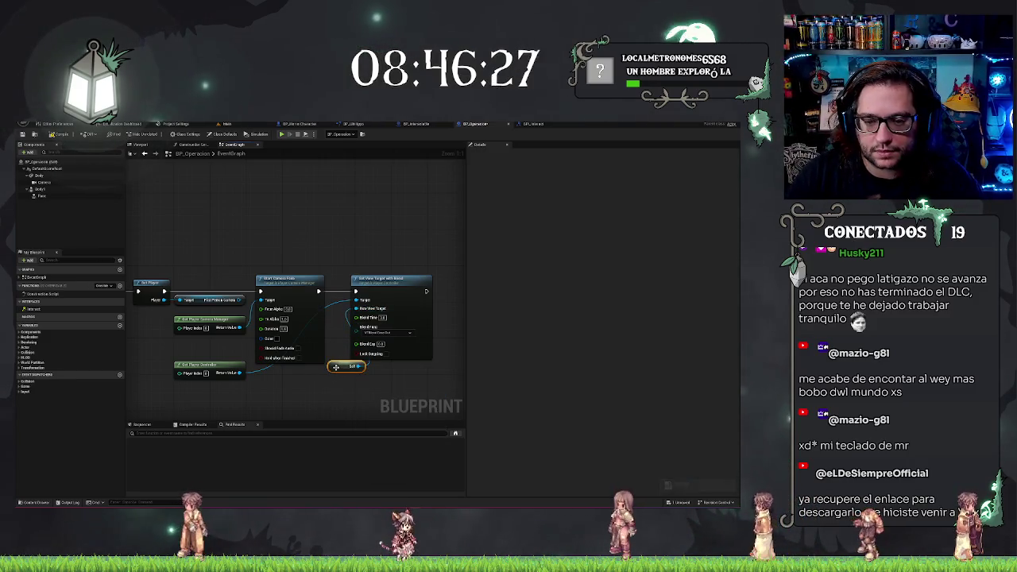
{"action": "left_click_drag", "start_coordinate": [372, 276], "coordinate": [404, 276]}
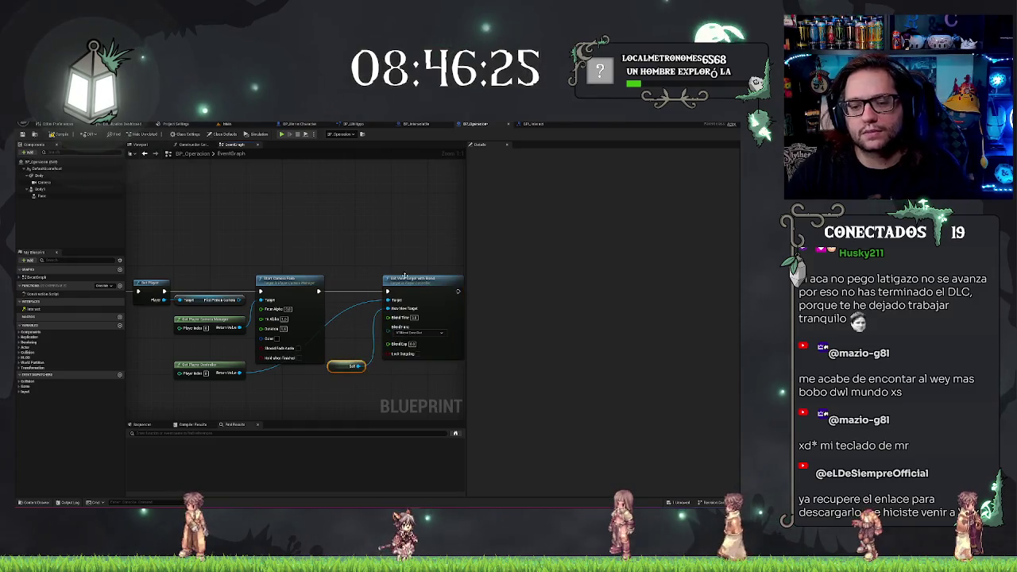
{"action": "left_click_drag", "start_coordinate": [349, 366], "coordinate": [356, 308]}
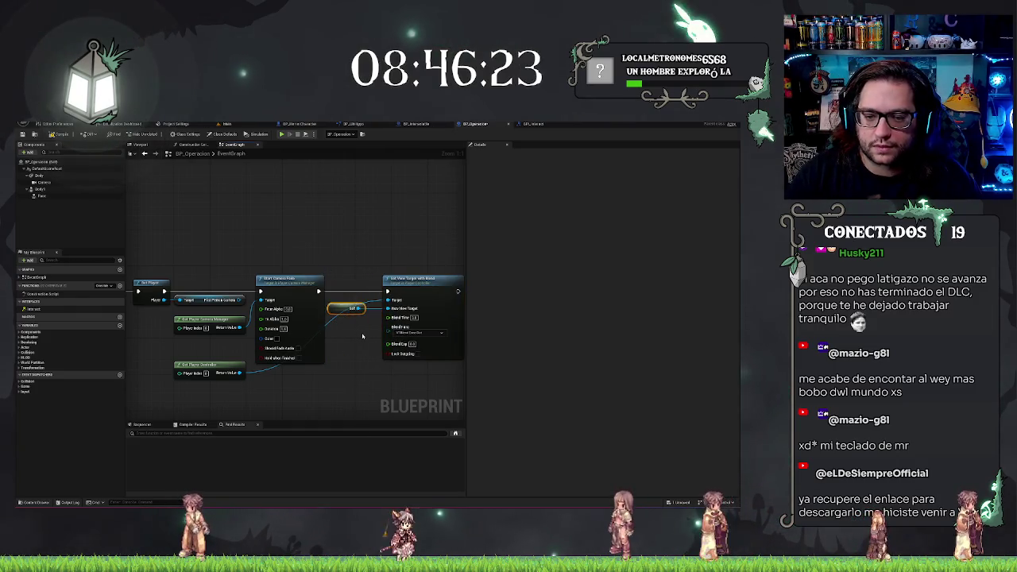
{"action": "mouse_move", "coordinate": [373, 243]}
{"action": "left_mouse_down"}
{"action": "mouse_move", "coordinate": [347, 241]}
{"action": "mouse_move", "coordinate": [297, 283]}
{"action": "left_mouse_up"}
{"action": "left_click_drag", "start_coordinate": [370, 367], "coordinate": [351, 364]}
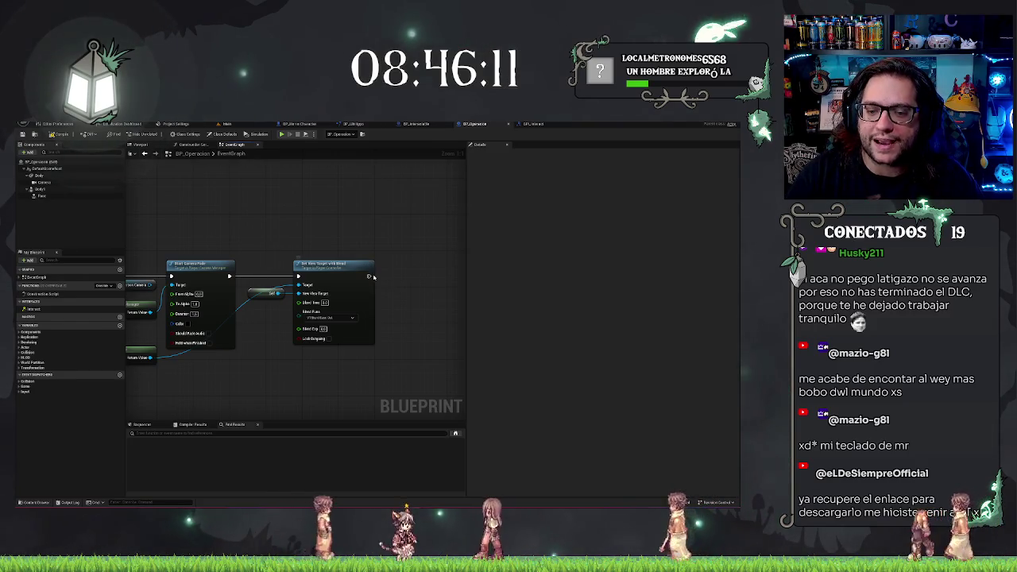
Chain a new node (searched 'spa') after Set View Target with Blend, then pan to Event Interact.
{"action": "left_click_drag", "start_coordinate": [368, 276], "coordinate": [390, 276]}
{"action": "type", "text": "spa"}
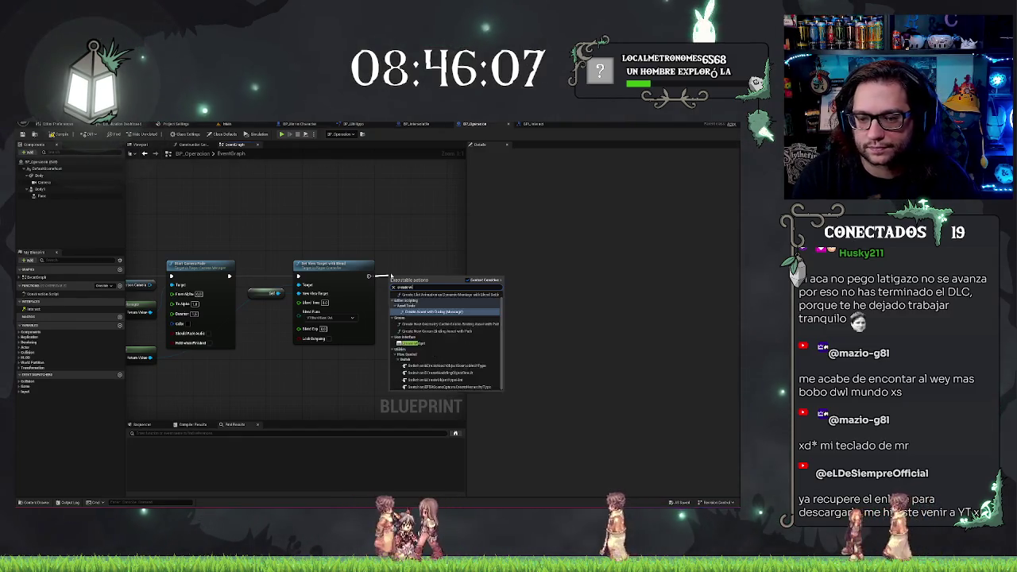
{"action": "key", "text": "Return"}
{"action": "mouse_move", "coordinate": [433, 245]}
{"action": "left_mouse_down"}
{"action": "mouse_move", "coordinate": [330, 240]}
{"action": "mouse_move", "coordinate": [357, 266]}
{"action": "mouse_move", "coordinate": [374, 239]}
{"action": "left_mouse_up"}
{"action": "mouse_move", "coordinate": [337, 281]}
{"action": "left_mouse_down"}
{"action": "mouse_move", "coordinate": [323, 252]}
{"action": "mouse_move", "coordinate": [247, 253]}
{"action": "mouse_move", "coordinate": [188, 314]}
{"action": "mouse_move", "coordinate": [200, 305]}
{"action": "left_mouse_up"}
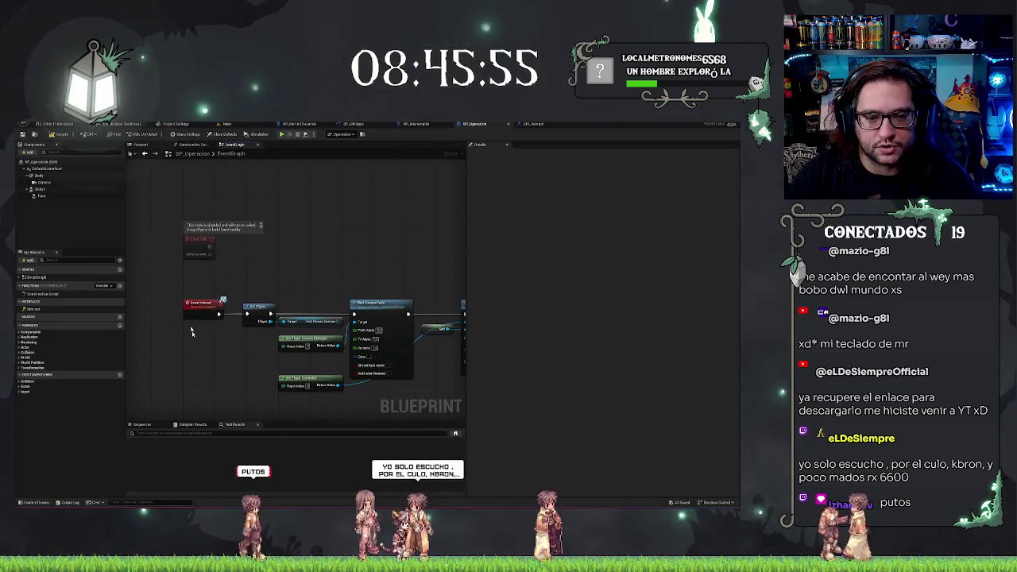
{"action": "left_click_drag", "start_coordinate": [401, 274], "coordinate": [317, 225]}
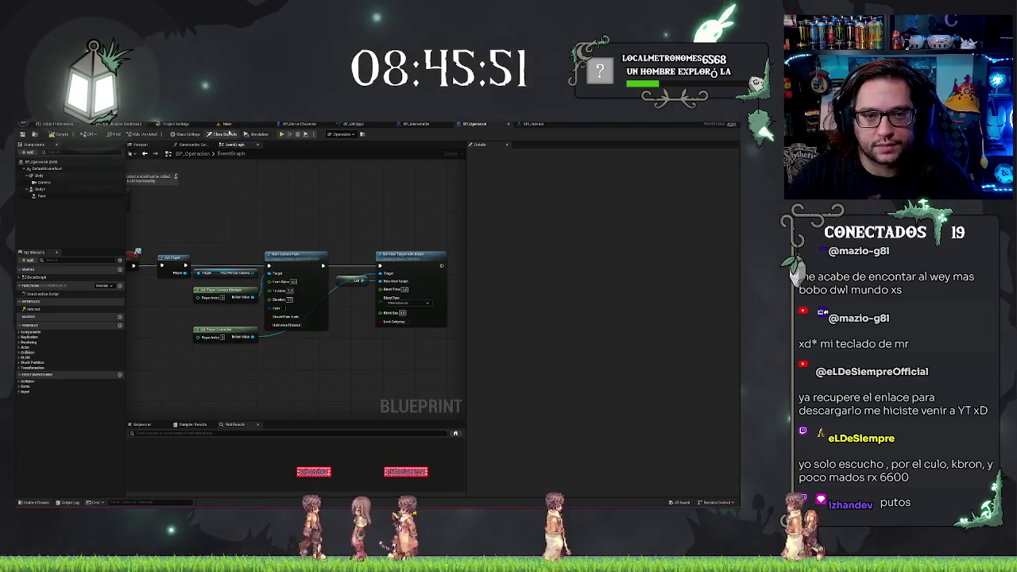
Play the Main level from a spot in the operating room, then stop the session with Esc.
{"action": "left_click", "coordinate": [227, 124]}
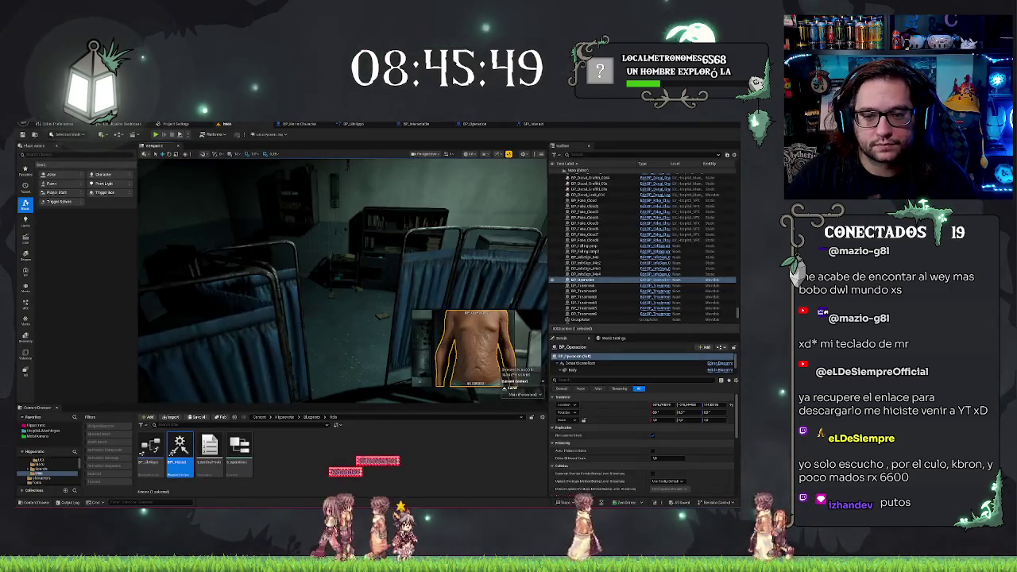
{"action": "right_click", "coordinate": [362, 366]}
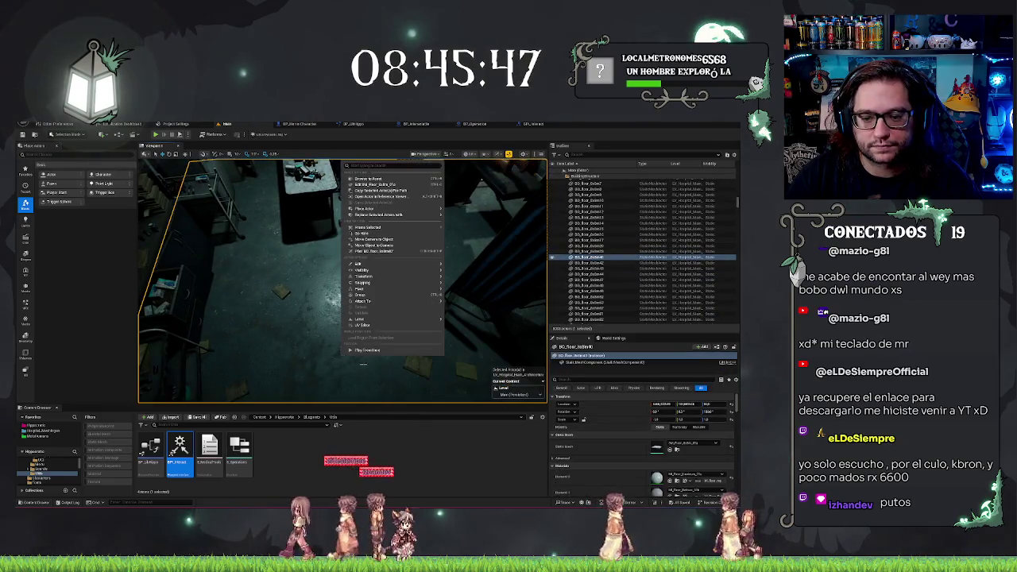
{"action": "left_click", "coordinate": [366, 351]}
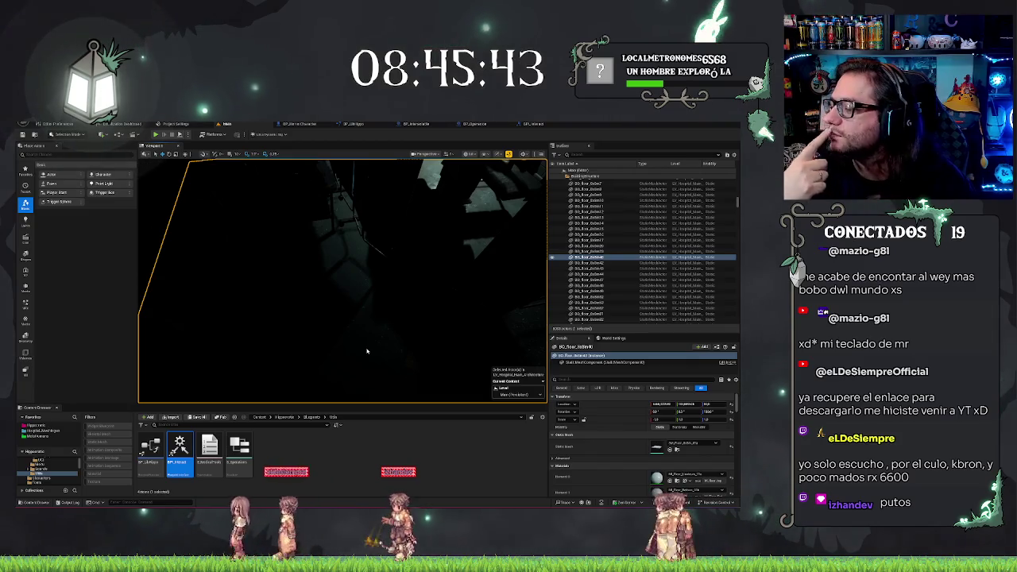
{"action": "key", "text": "alt+p"}
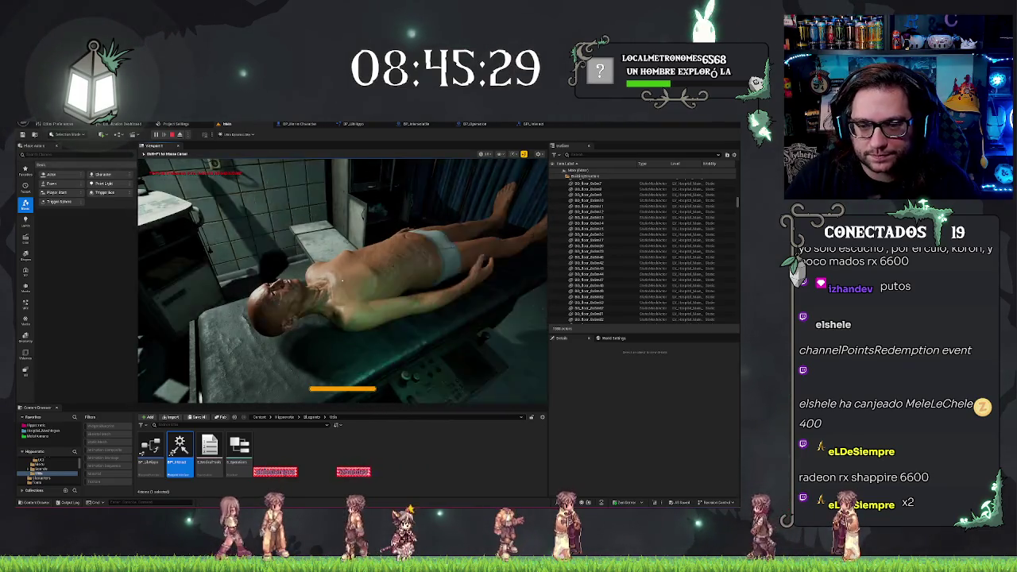
{"action": "key", "text": "Escape"}
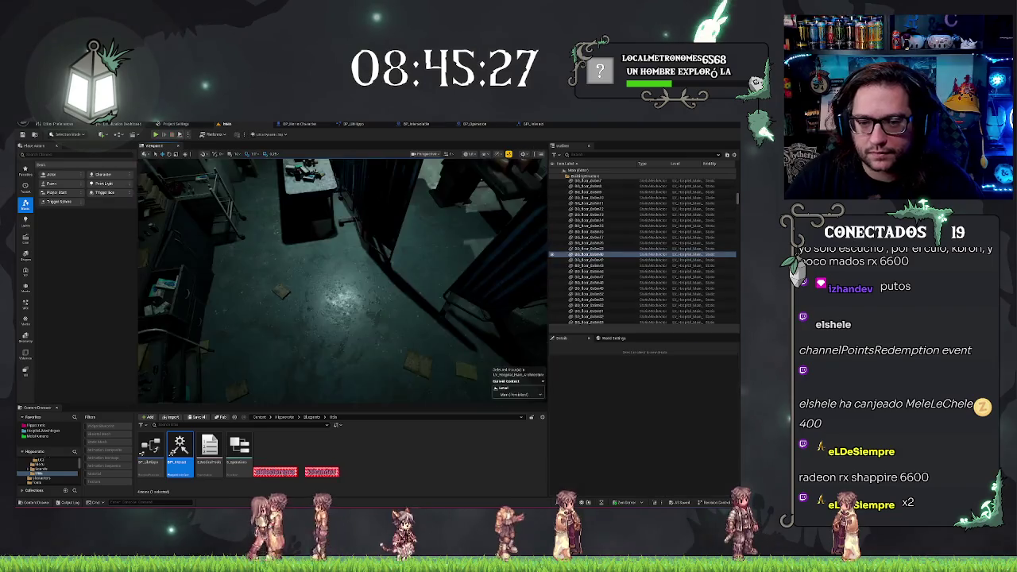
{"action": "left_click", "coordinate": [433, 125]}
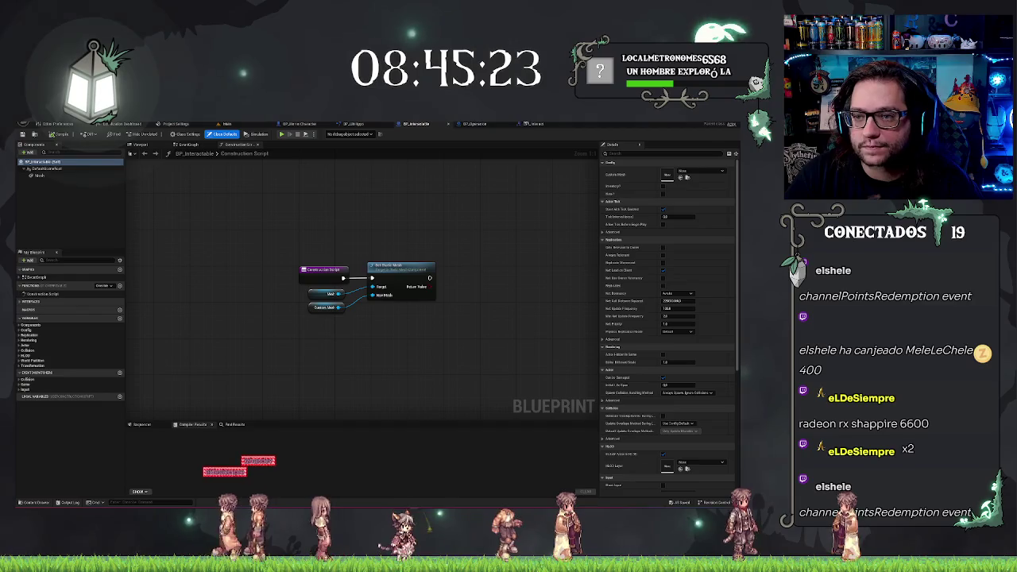
Add an Event StartDungeon node to BP_Operacion's Event Graph.
{"action": "left_click", "coordinate": [475, 124]}
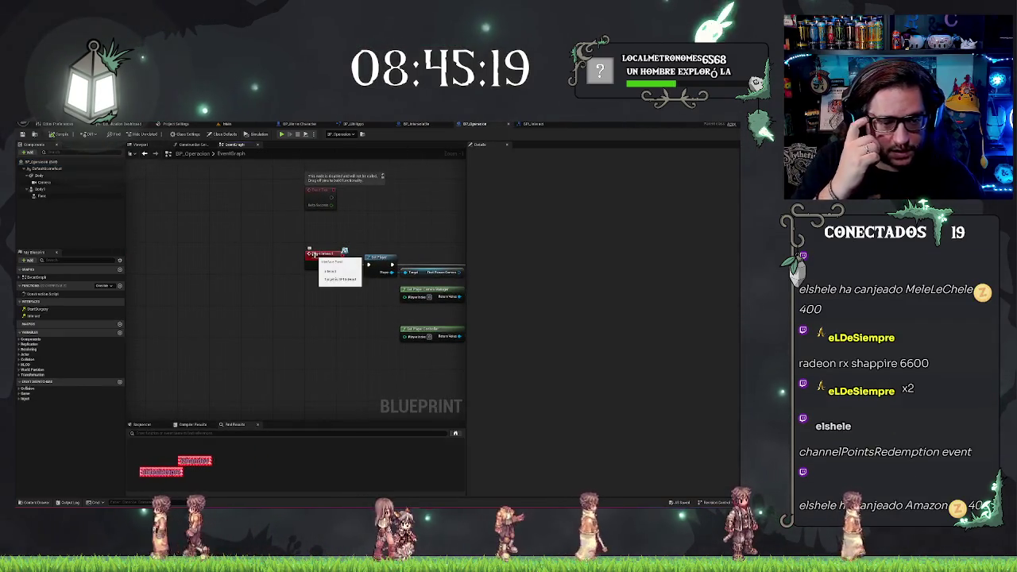
{"action": "left_click_drag", "start_coordinate": [139, 313], "coordinate": [311, 294]}
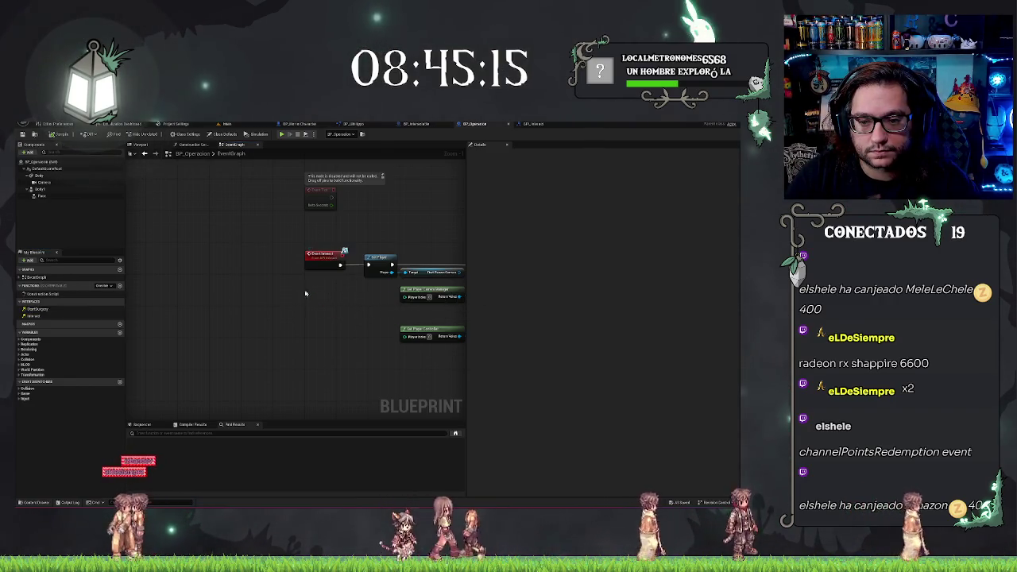
{"action": "double_click", "coordinate": [40, 309]}
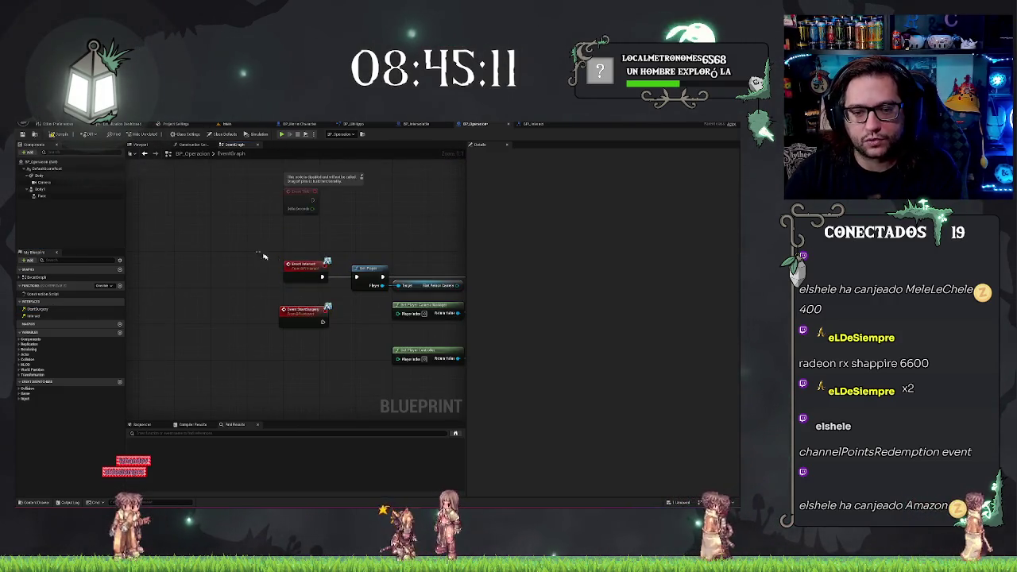
{"action": "left_click_drag", "start_coordinate": [316, 271], "coordinate": [321, 268]}
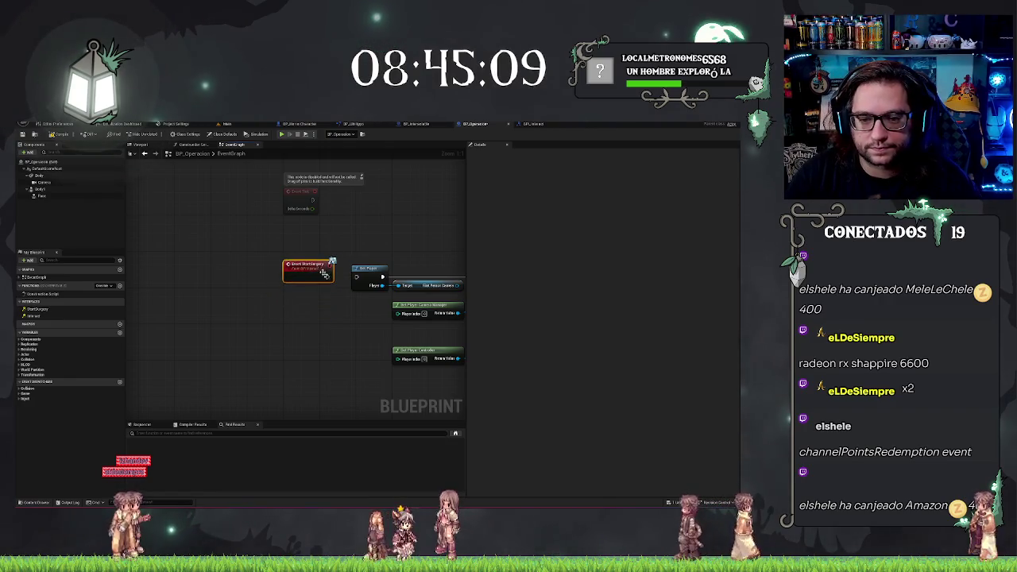
{"action": "left_click", "coordinate": [401, 205]}
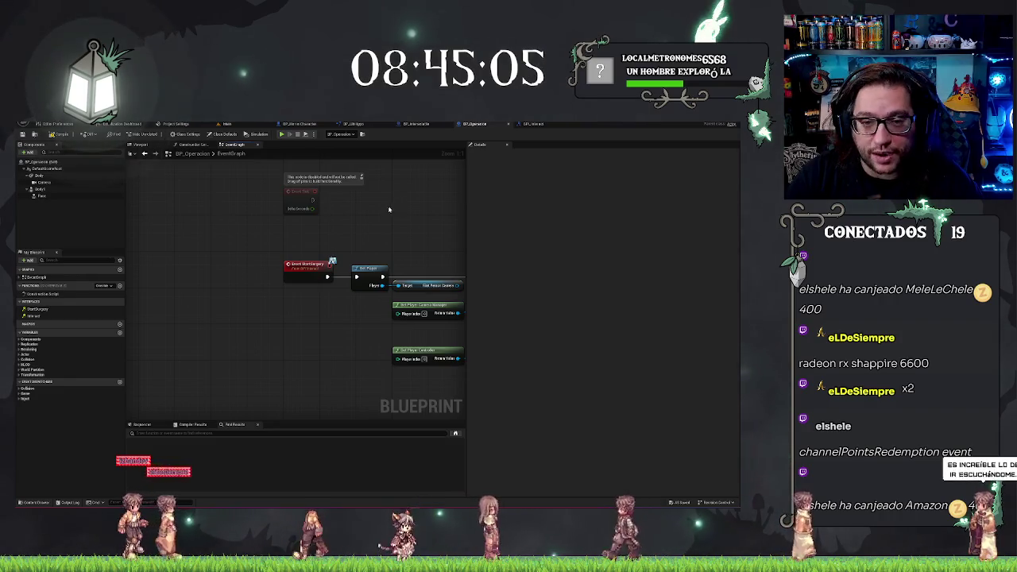
Add Event BeginPlay and wire a Start Surgery call after it.
{"action": "left_click_drag", "start_coordinate": [391, 207], "coordinate": [288, 340]}
{"action": "right_click", "coordinate": [222, 231]}
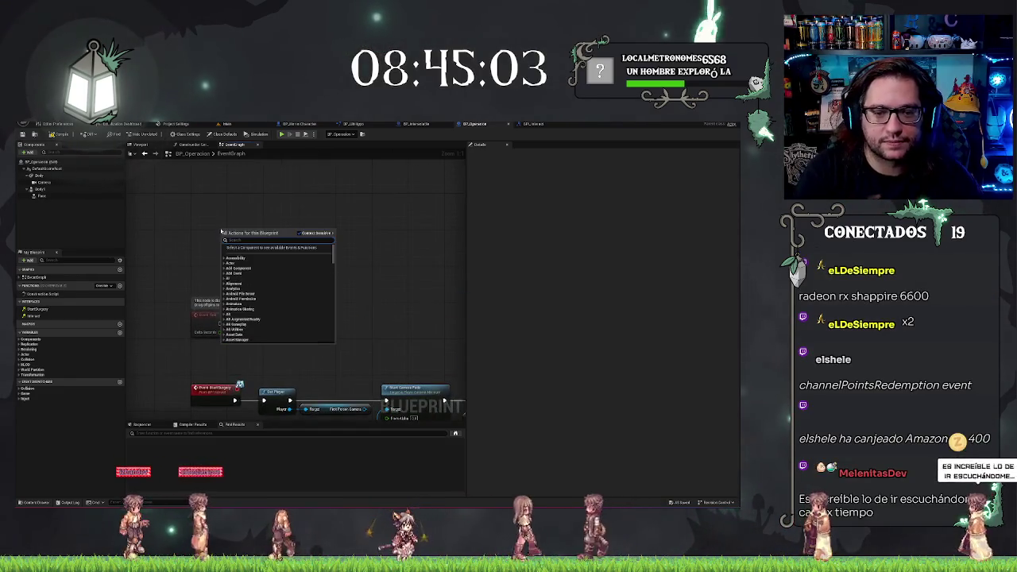
{"action": "type", "text": "beginpl"}
{"action": "key", "text": "Return"}
{"action": "left_click_drag", "start_coordinate": [256, 237], "coordinate": [294, 246]}
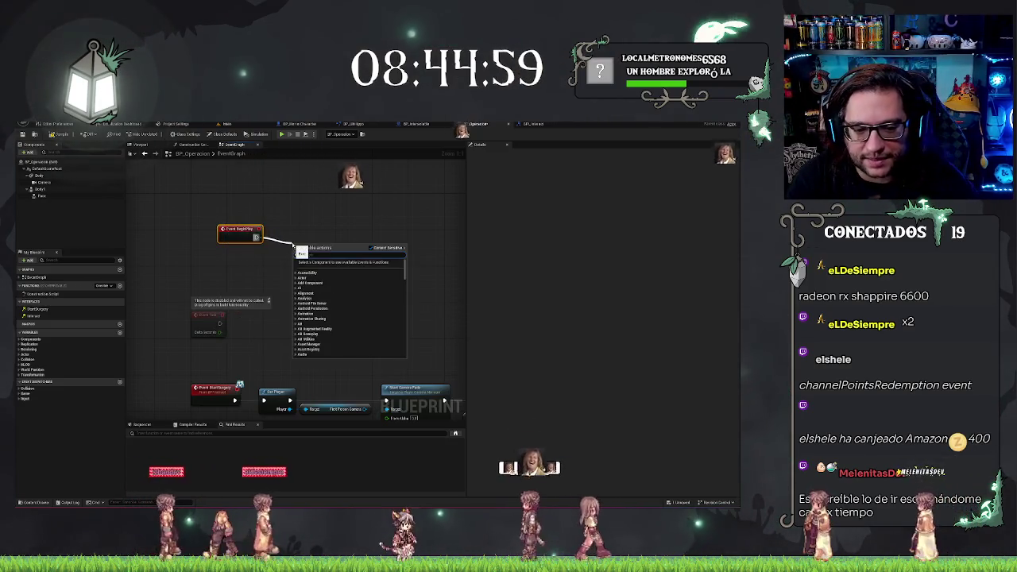
{"action": "type", "text": "start"}
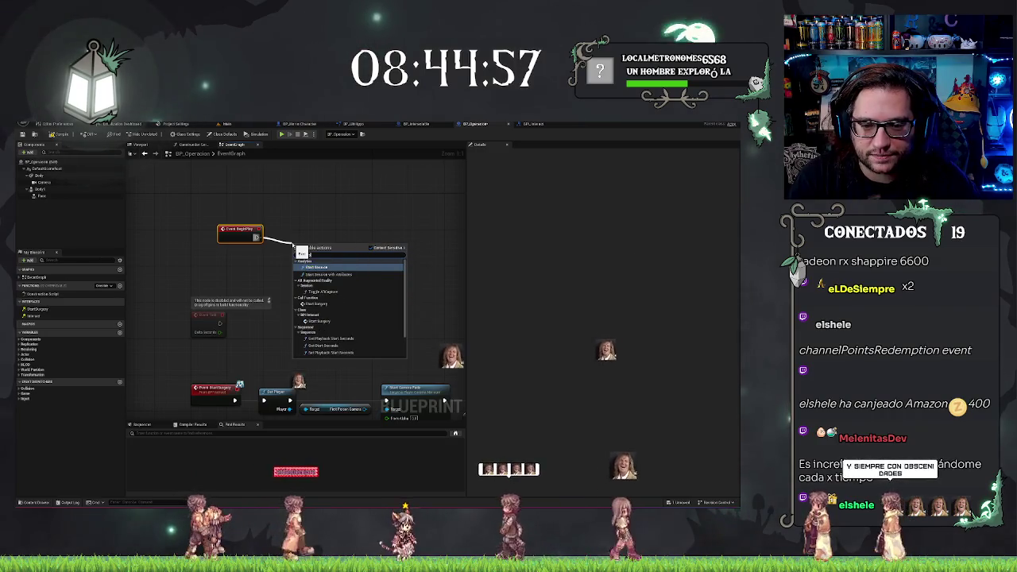
{"action": "type", "text": "surg"}
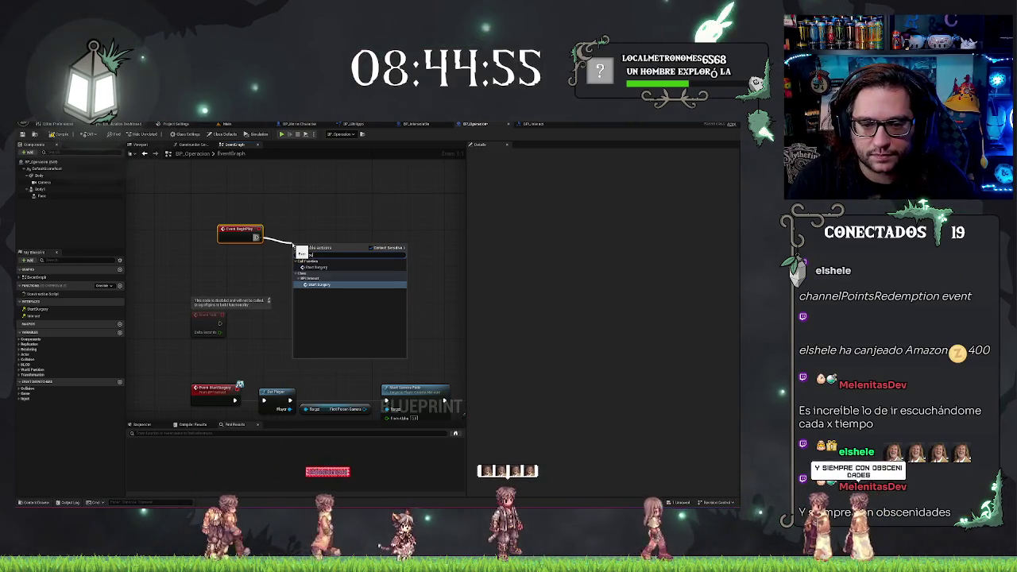
{"action": "key", "text": "Return"}
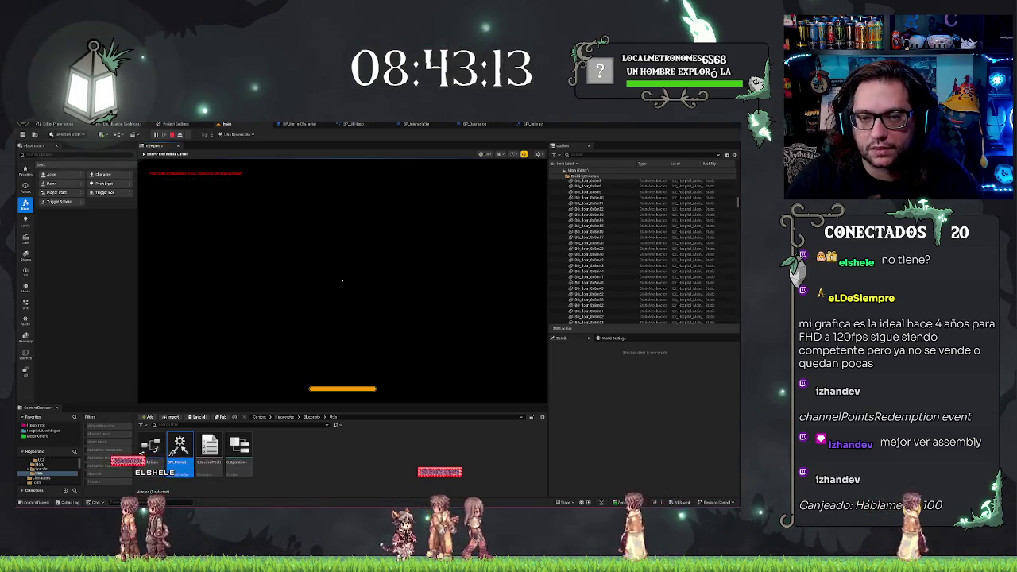
Try adding a Stop Camera Fade off the camera manager, then delete it.
{"action": "left_click", "coordinate": [537, 124]}
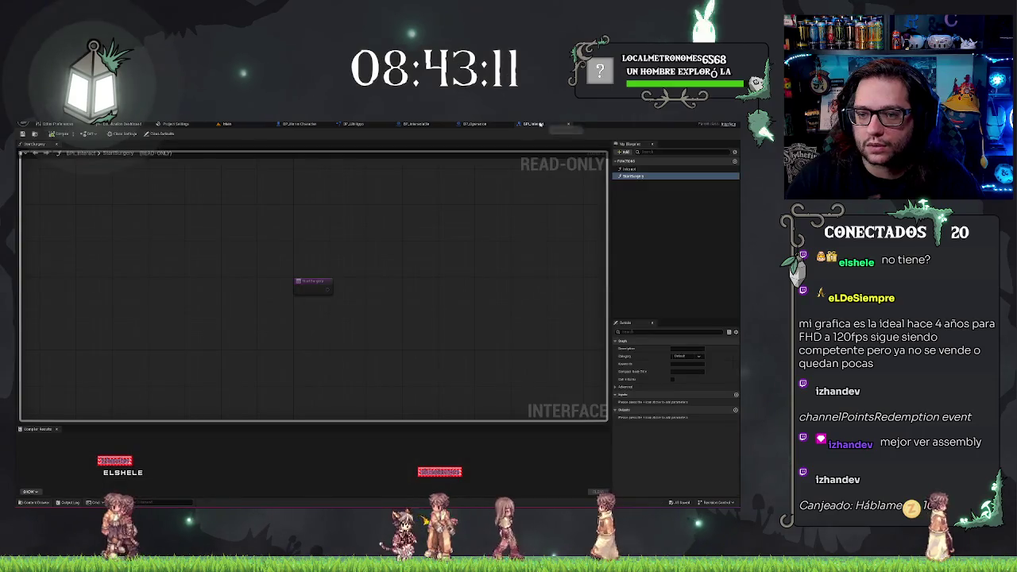
{"action": "left_click", "coordinate": [481, 124]}
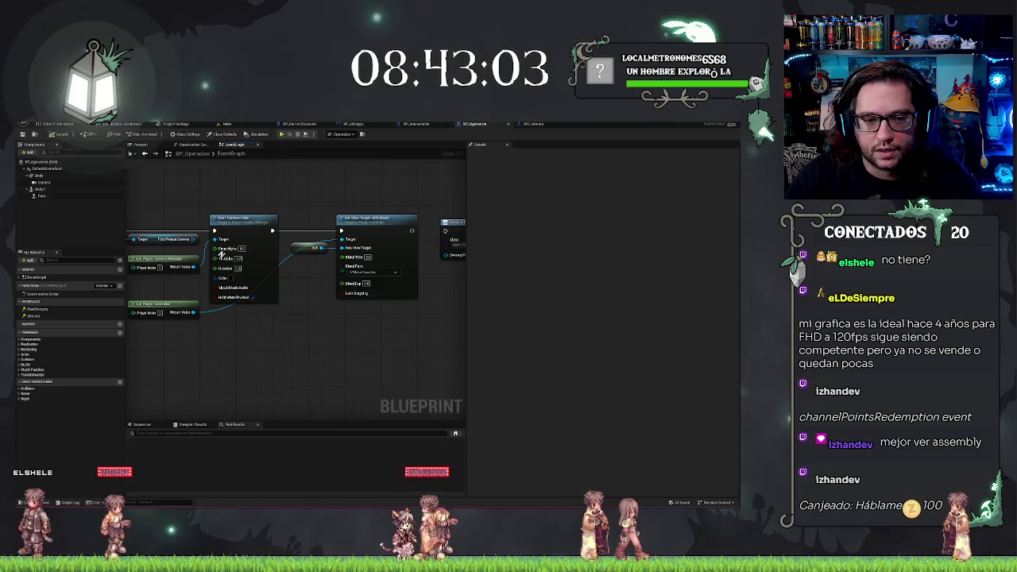
{"action": "left_click_drag", "start_coordinate": [193, 267], "coordinate": [279, 328]}
{"action": "type", "text": "end c"}
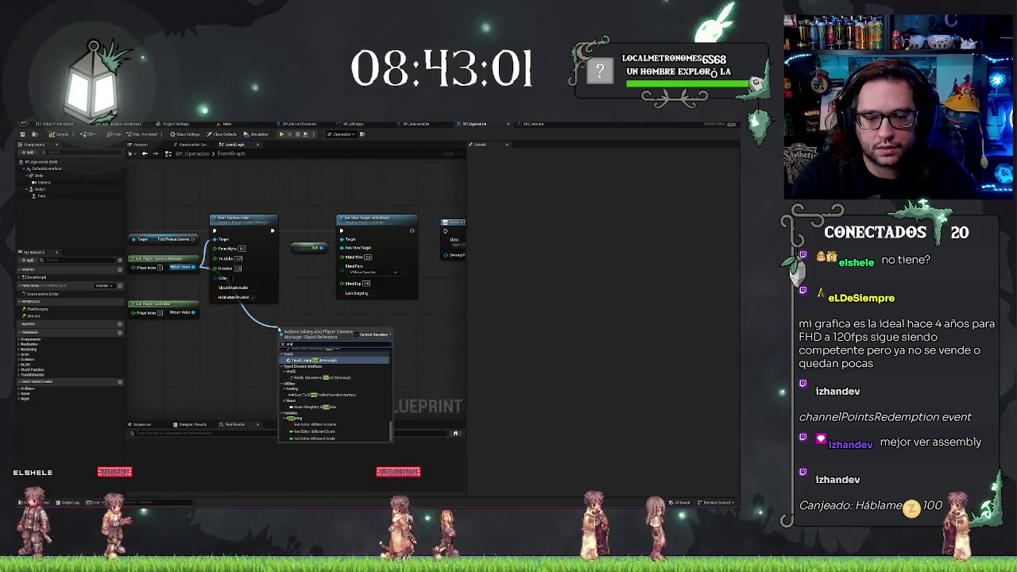
{"action": "type", "text": "amera"}
{"action": "key", "text": "BackSpace"}
{"action": "key", "text": "BackSpace"}
{"action": "key", "text": "BackSpace"}
{"action": "type", "text": "fade"}
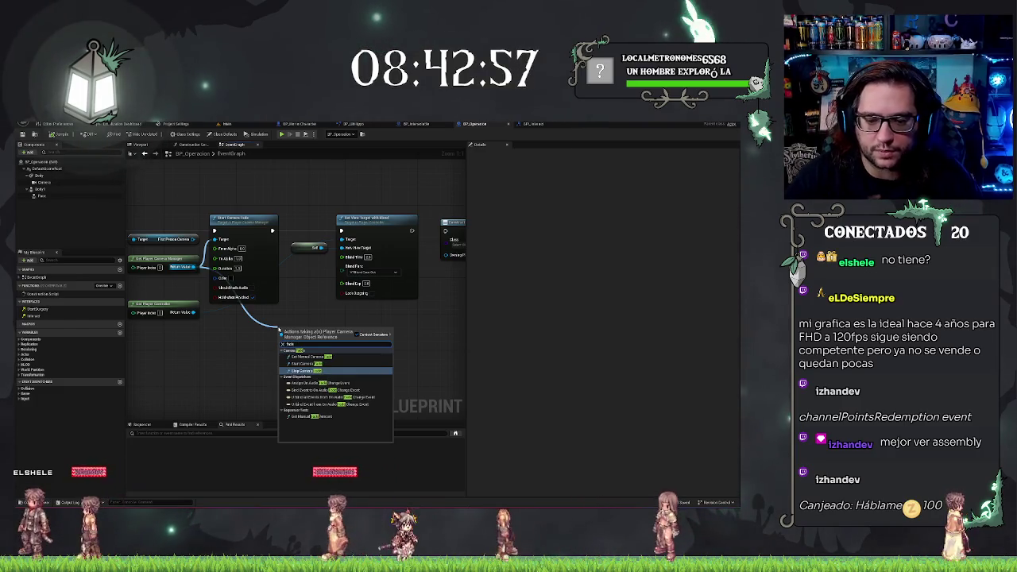
{"action": "key", "text": "Return"}
{"action": "key", "text": "Delete"}
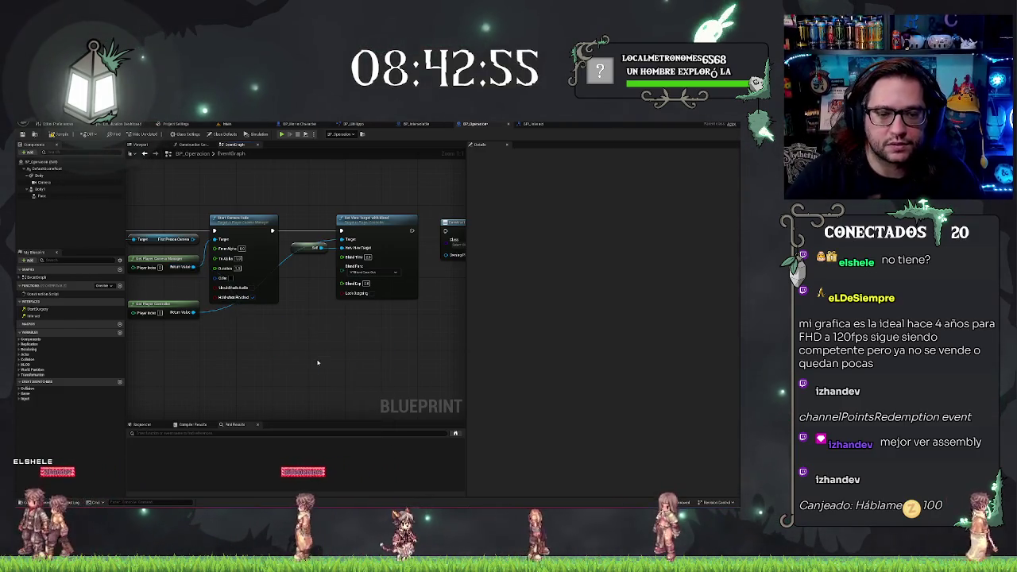
Duplicate Start Camera Fade with From Alpha 1 and chain it after Set View Target with Blend.
{"action": "left_click_drag", "start_coordinate": [258, 261], "coordinate": [190, 247]}
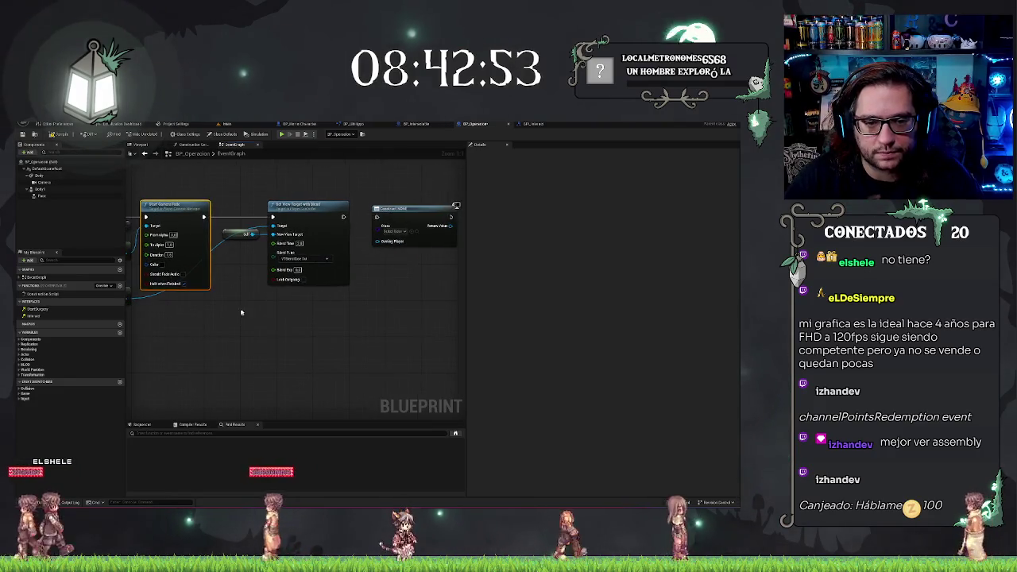
{"action": "key", "text": "ctrl+c"}
{"action": "key", "text": "ctrl+v"}
{"action": "left_click", "coordinate": [306, 346]}
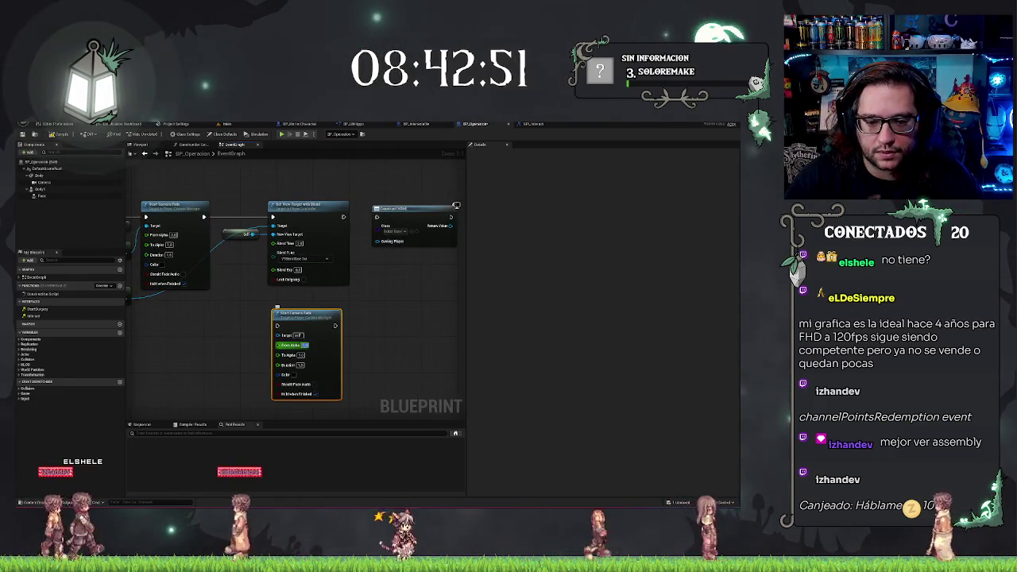
{"action": "type", "text": "1"}
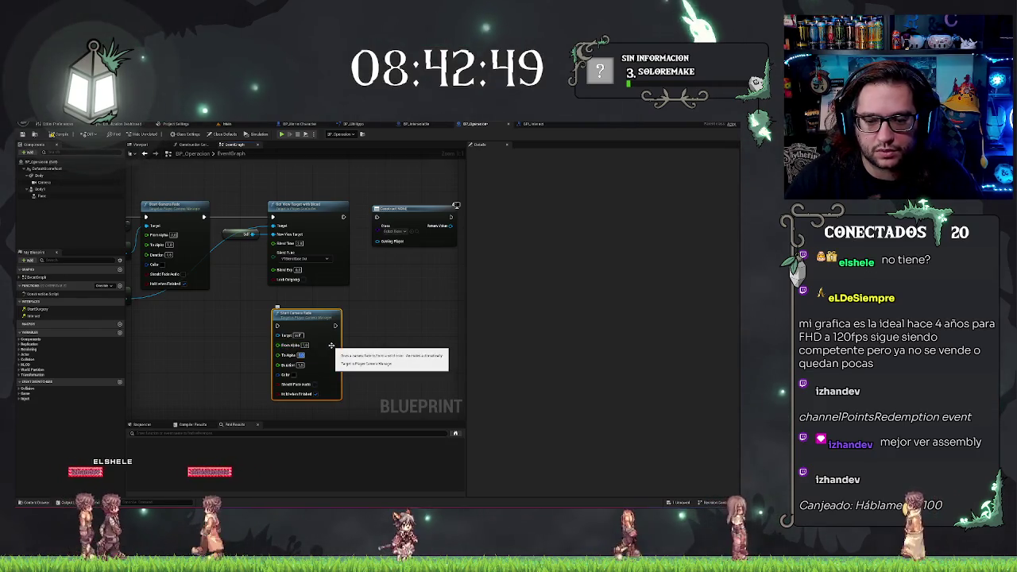
{"action": "mouse_move", "coordinate": [298, 332]}
{"action": "left_mouse_down"}
{"action": "mouse_move", "coordinate": [308, 331]}
{"action": "mouse_move", "coordinate": [369, 240]}
{"action": "mouse_move", "coordinate": [372, 213]}
{"action": "mouse_move", "coordinate": [388, 218]}
{"action": "mouse_move", "coordinate": [380, 243]}
{"action": "mouse_move", "coordinate": [436, 230]}
{"action": "left_mouse_up"}
{"action": "left_click", "coordinate": [420, 230]}
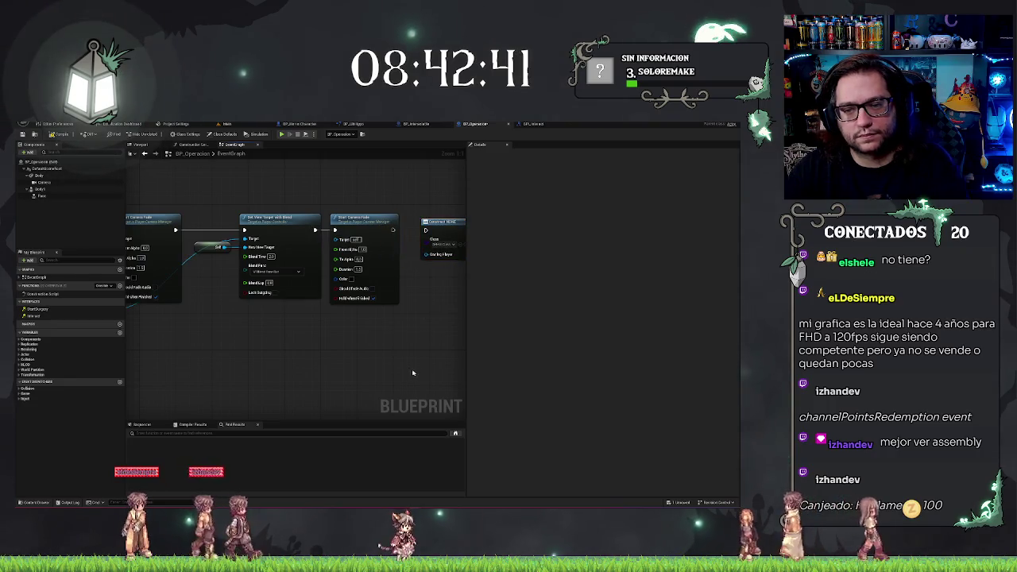
{"action": "left_click_drag", "start_coordinate": [404, 288], "coordinate": [414, 288]}
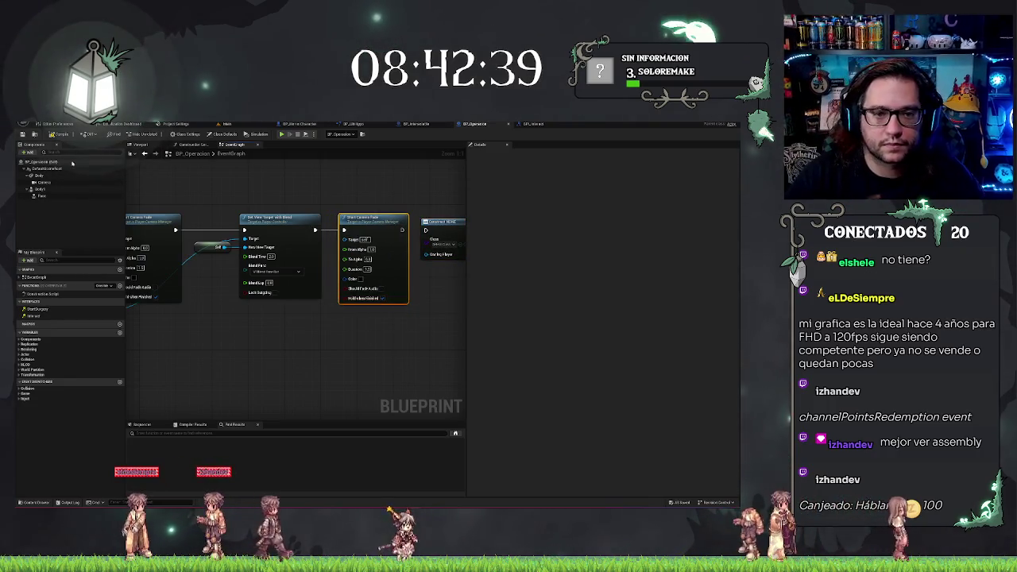
Wire the camera manager into the new fade's Target and recompile BP_Operacion without errors.
{"action": "key", "text": "F7"}
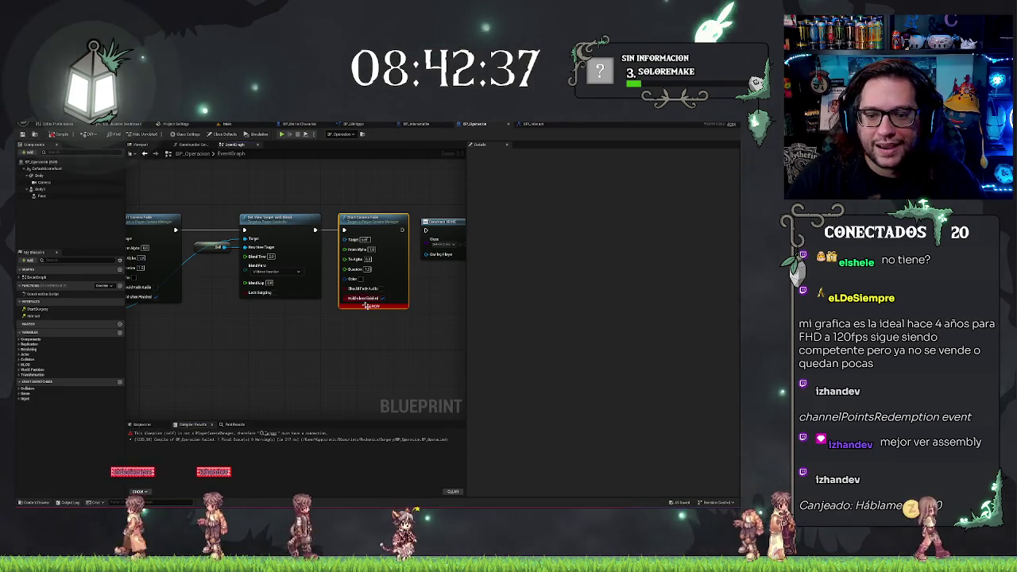
{"action": "left_click_drag", "start_coordinate": [379, 328], "coordinate": [457, 341]}
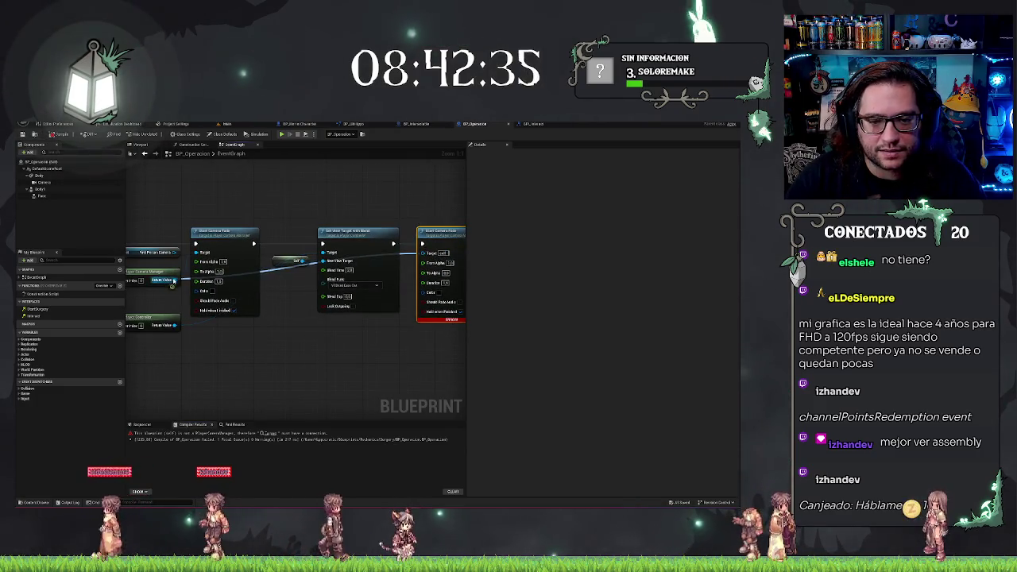
{"action": "left_click_drag", "start_coordinate": [403, 376], "coordinate": [353, 359]}
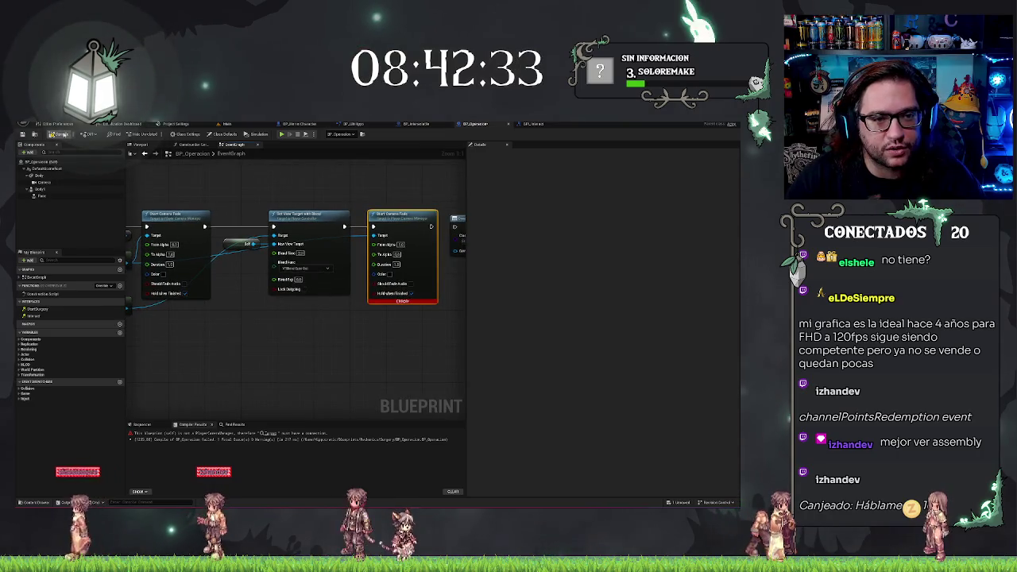
{"action": "key", "text": "F7"}
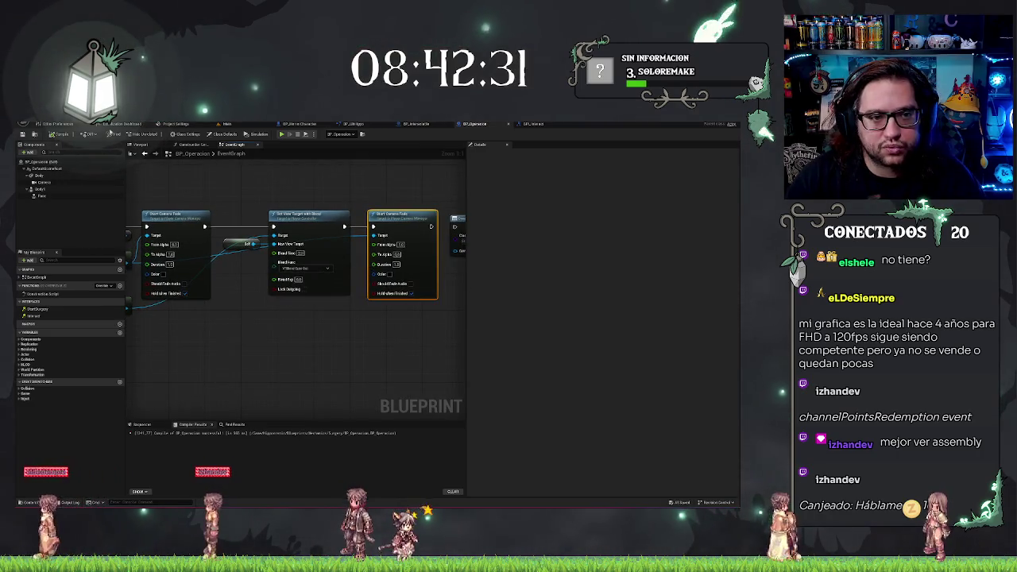
{"action": "left_click", "coordinate": [238, 124]}
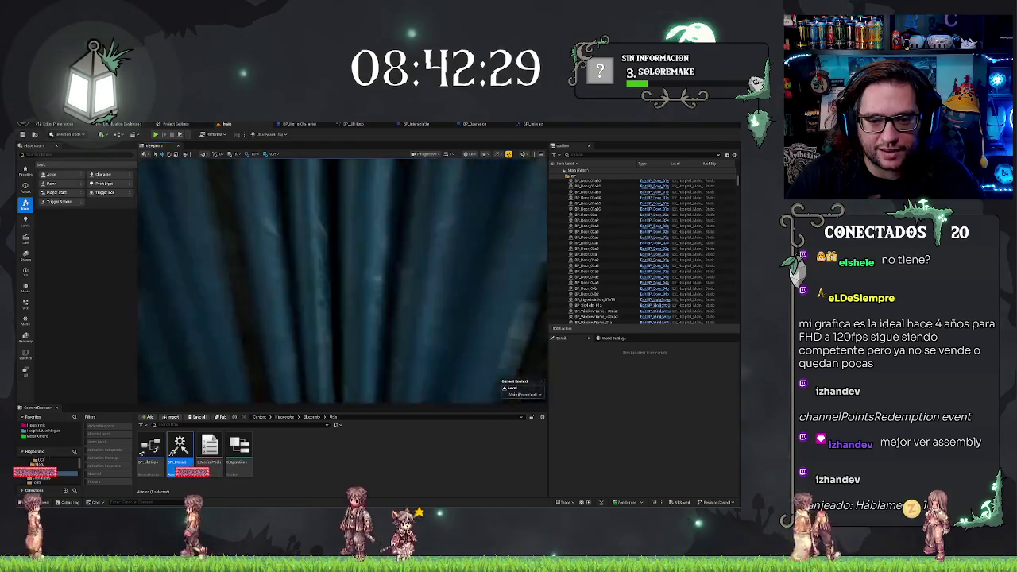
Select the curtain actor and run a brief Alt+P play test, stopping it with Esc.
{"action": "right_click", "coordinate": [302, 200]}
{"action": "left_click", "coordinate": [317, 392]}
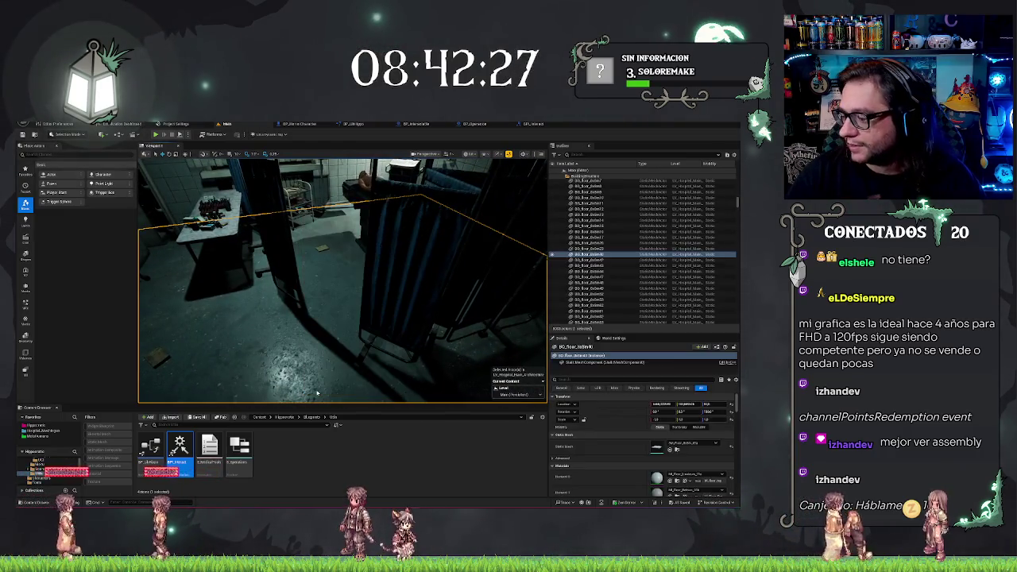
{"action": "key", "text": "alt+p"}
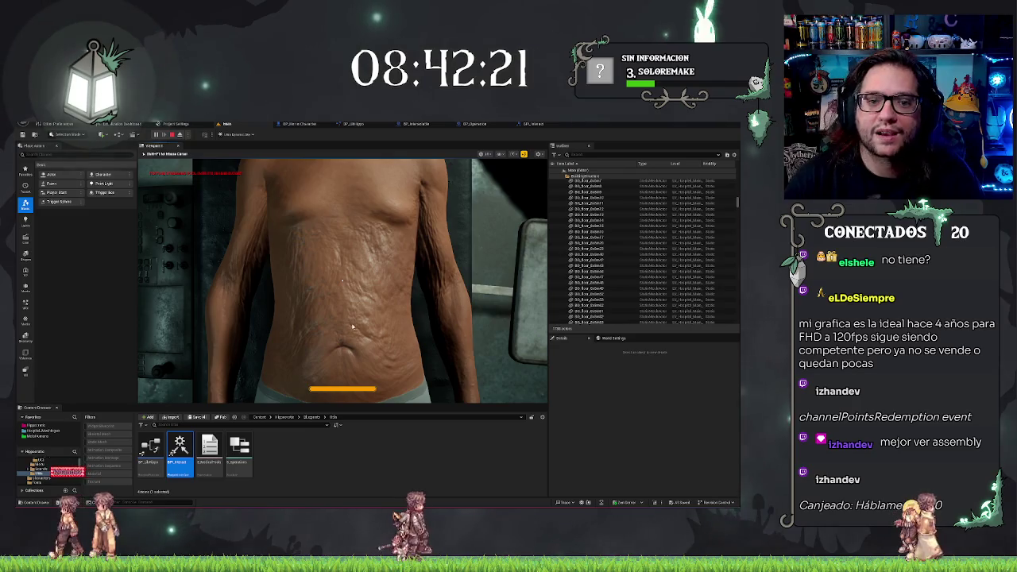
{"action": "key", "text": "Escape"}
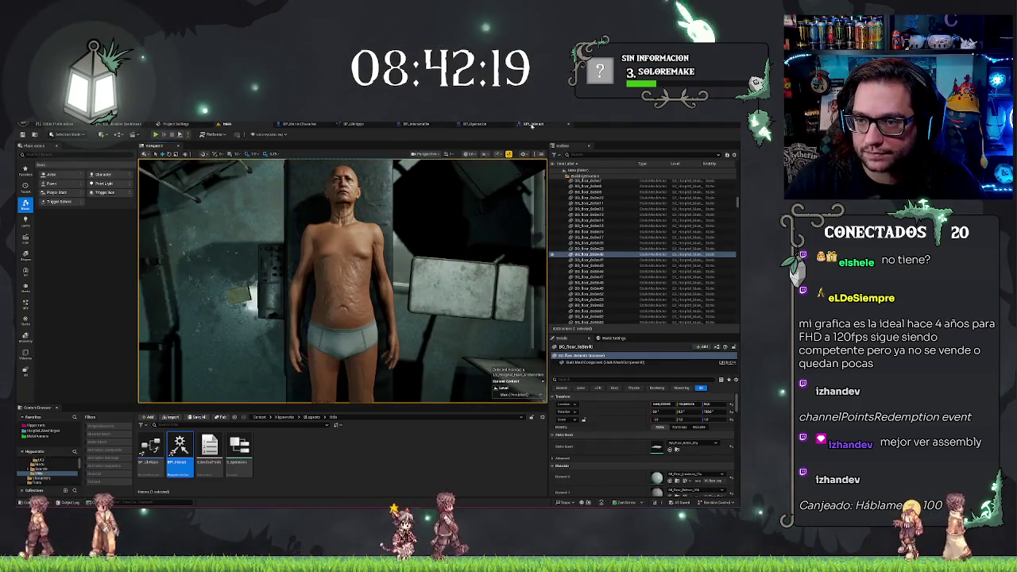
{"action": "left_click", "coordinate": [533, 125]}
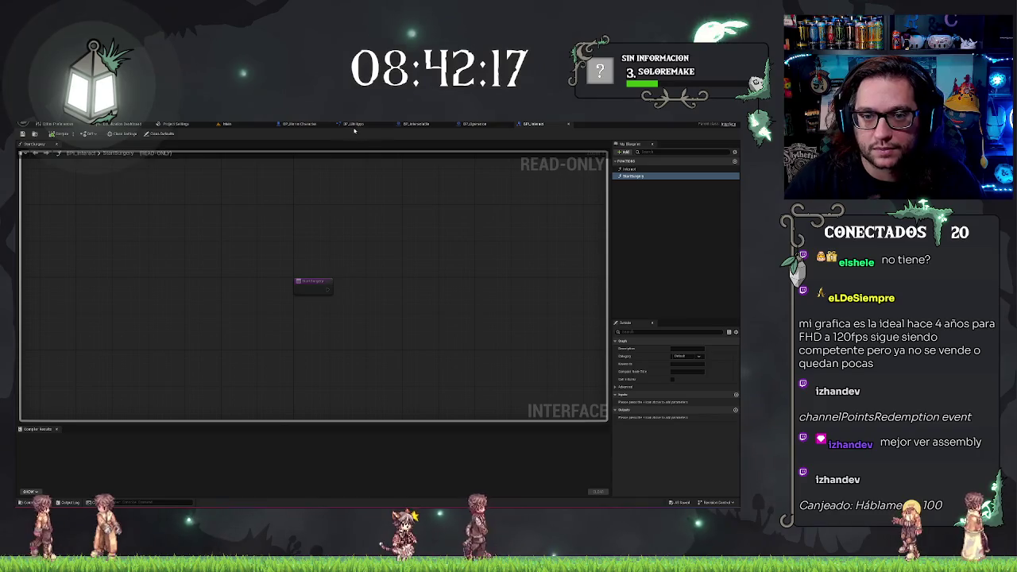
Insert a Delay node after Set View Target with Blend, before Start Camera Fade, and straighten it with Q.
{"action": "left_click", "coordinate": [475, 124]}
{"action": "mouse_move", "coordinate": [387, 228]}
{"action": "left_mouse_down"}
{"action": "mouse_move", "coordinate": [359, 228]}
{"action": "mouse_move", "coordinate": [414, 256]}
{"action": "left_mouse_up"}
{"action": "left_click_drag", "start_coordinate": [315, 227], "coordinate": [347, 228]}
{"action": "type", "text": "delay"}
{"action": "key", "text": "Return"}
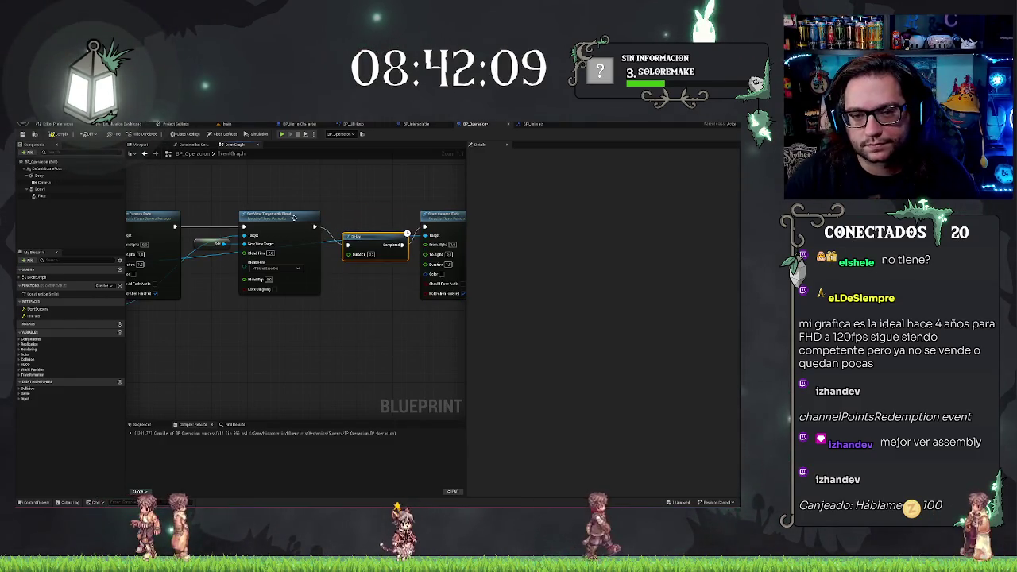
{"action": "key", "text": "q"}
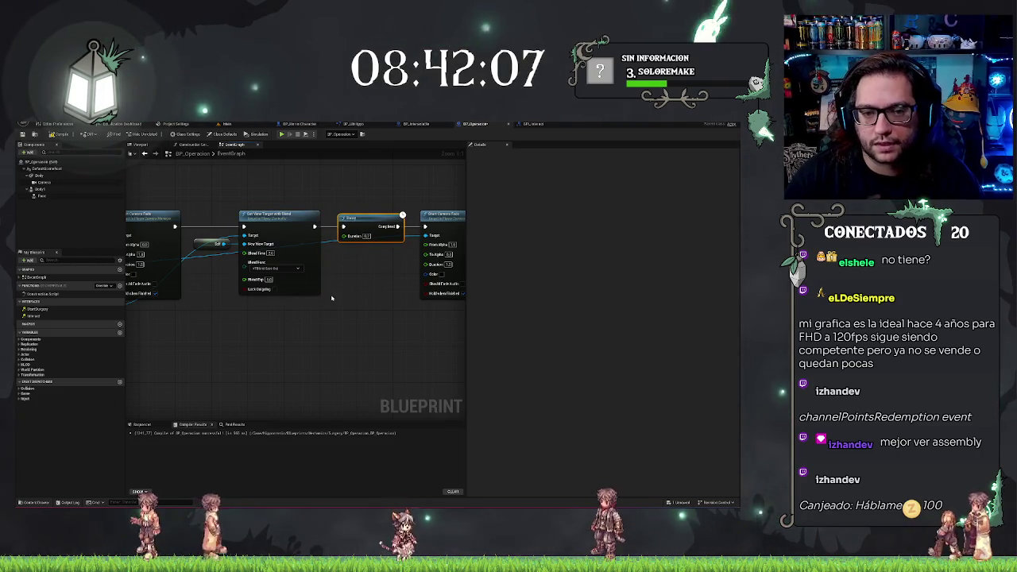
{"action": "scroll", "coordinate": [332, 298], "scroll_direction": "down", "scroll_amount": 2}
{"action": "scroll", "coordinate": [329, 297], "scroll_direction": "up", "scroll_amount": 2}
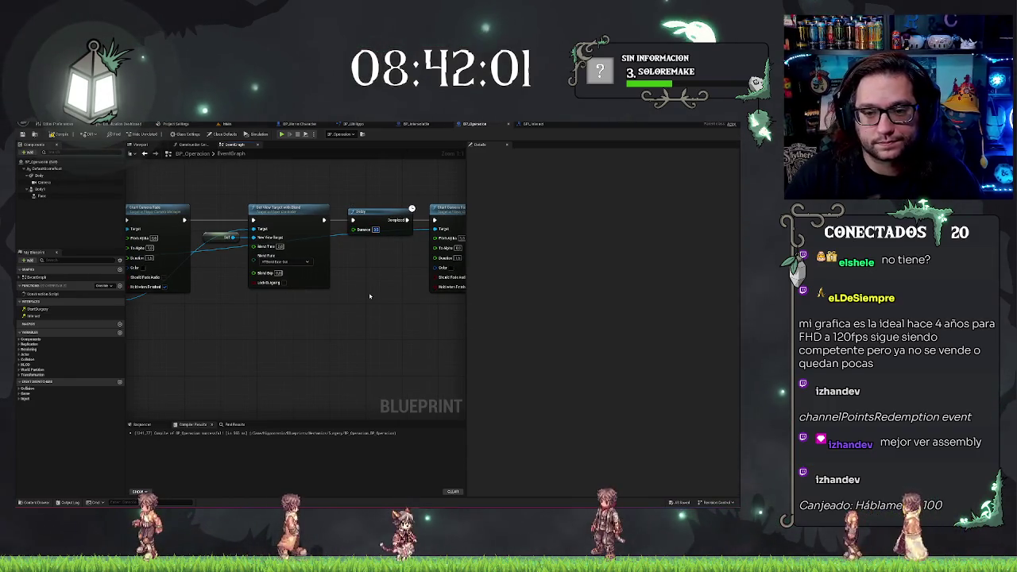
Run another Alt+P play test of the Main level to check the delayed fade, then stop it.
{"action": "left_click", "coordinate": [226, 124]}
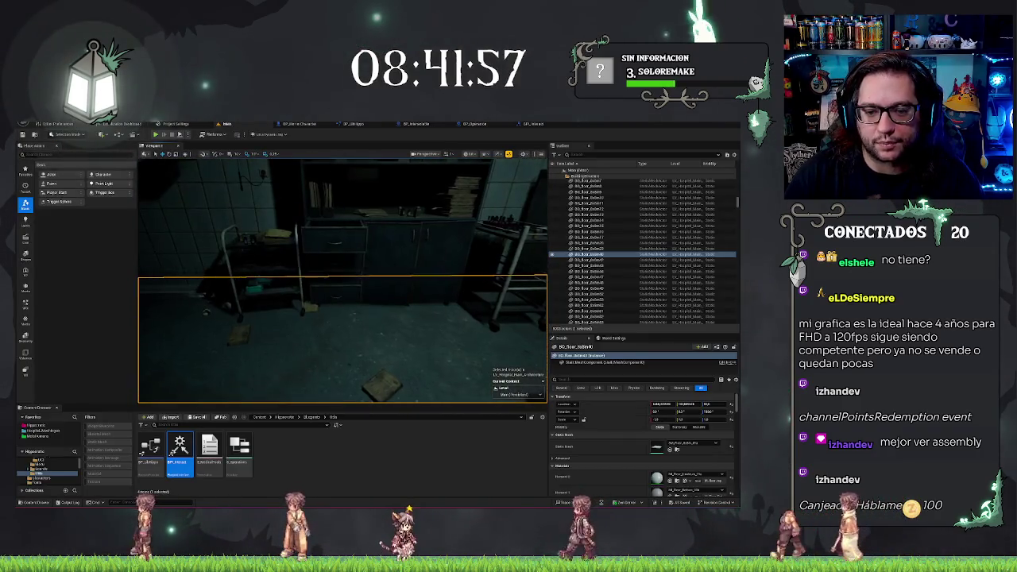
{"action": "right_click", "coordinate": [340, 165]}
{"action": "left_click", "coordinate": [353, 355]}
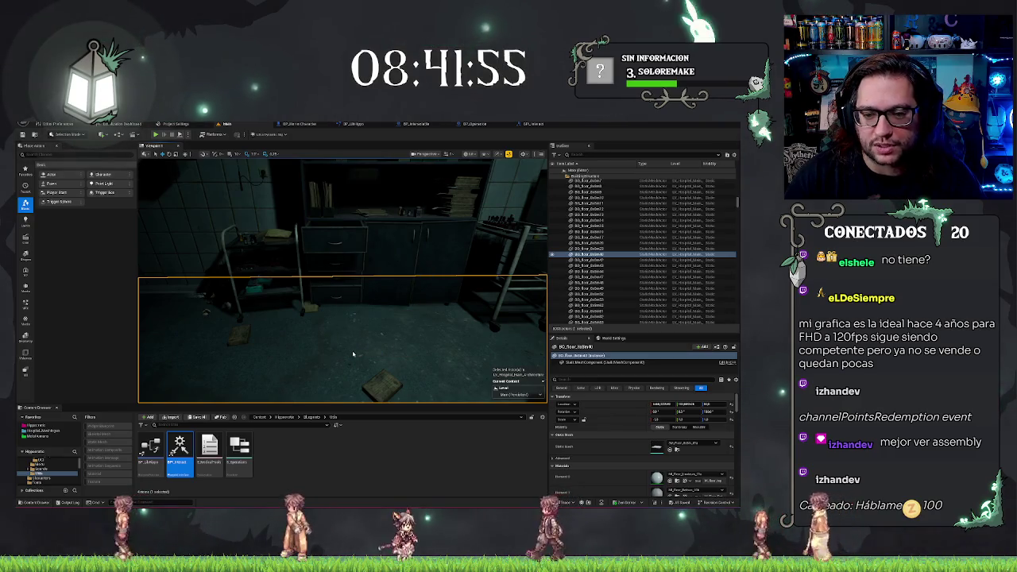
{"action": "key", "text": "alt+p"}
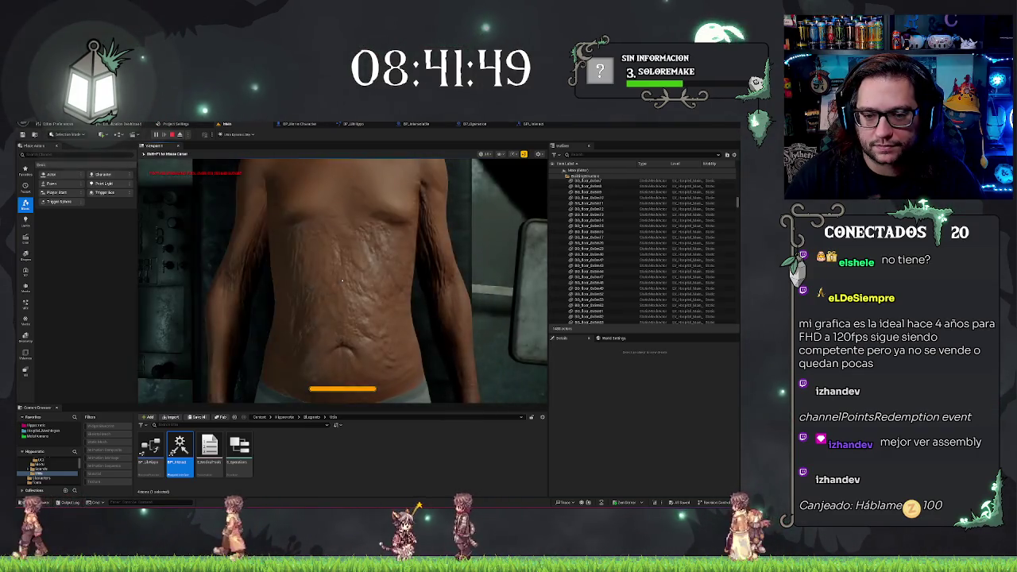
{"action": "key", "text": "Escape"}
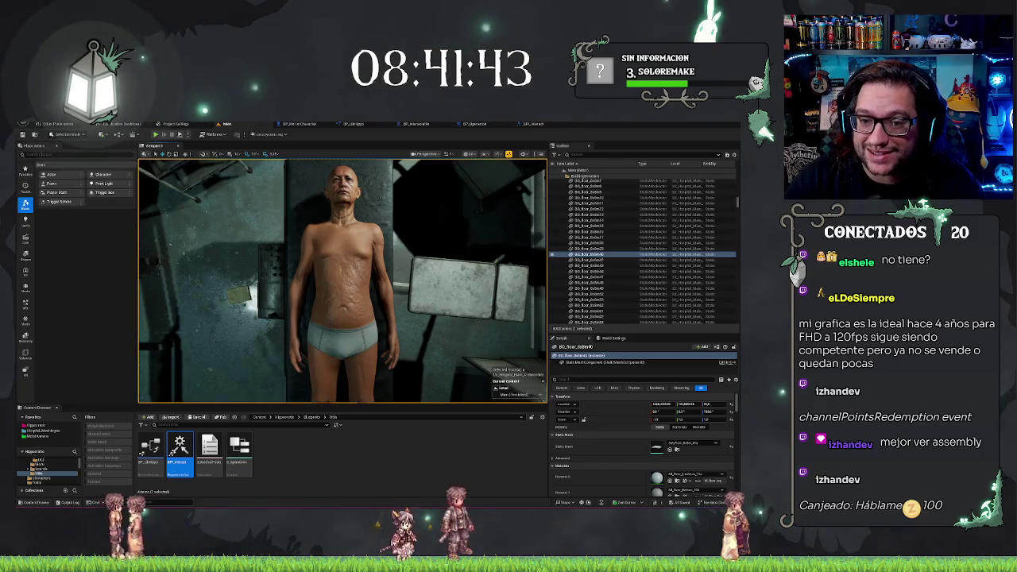
{"action": "left_click", "coordinate": [534, 124]}
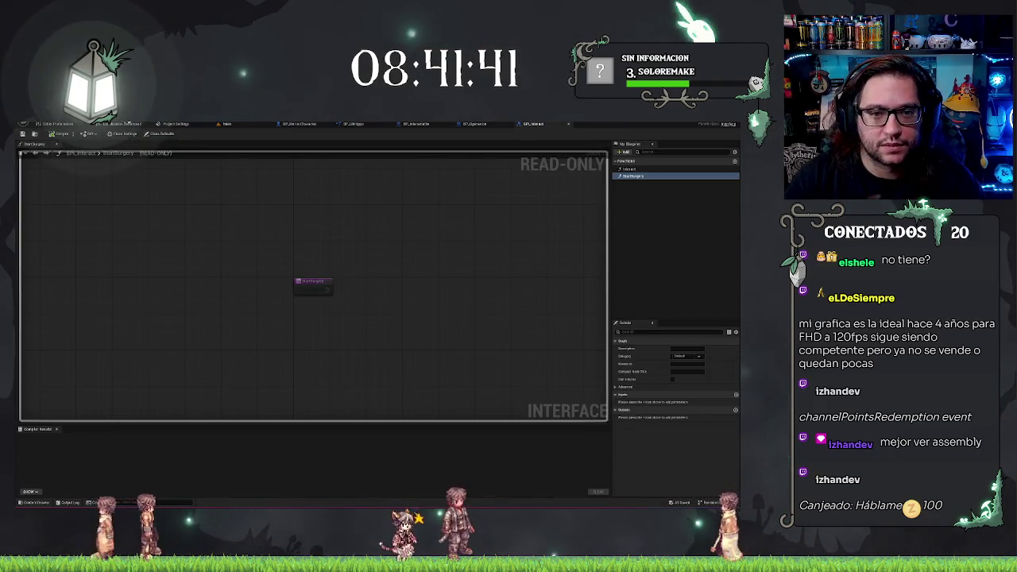
Frame the room in Main and browse the Content Browser to the Blueprints subfolder.
{"action": "left_click", "coordinate": [227, 124]}
{"action": "key", "text": "f"}
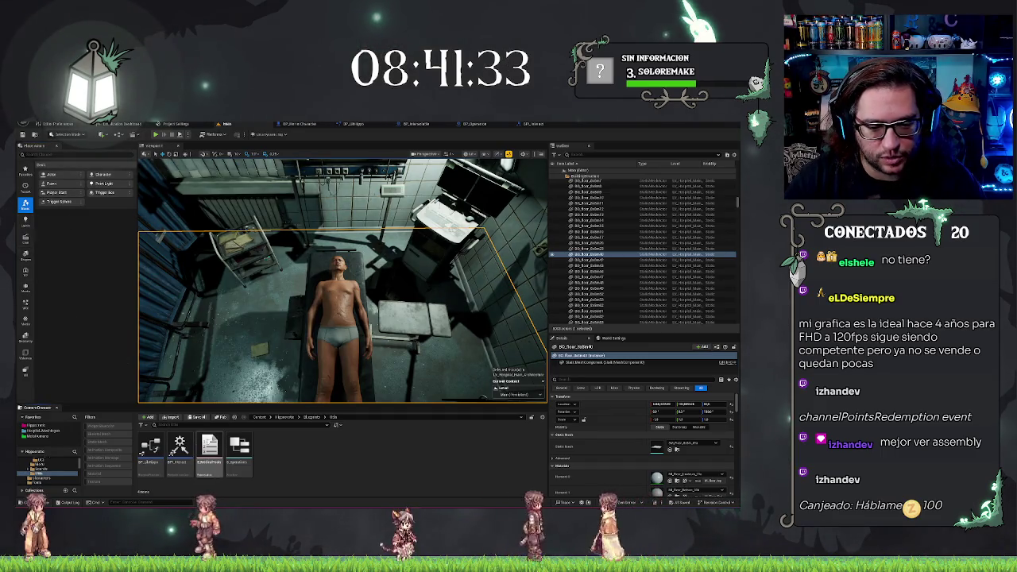
{"action": "left_click", "coordinate": [302, 416]}
{"action": "left_click", "coordinate": [278, 334]}
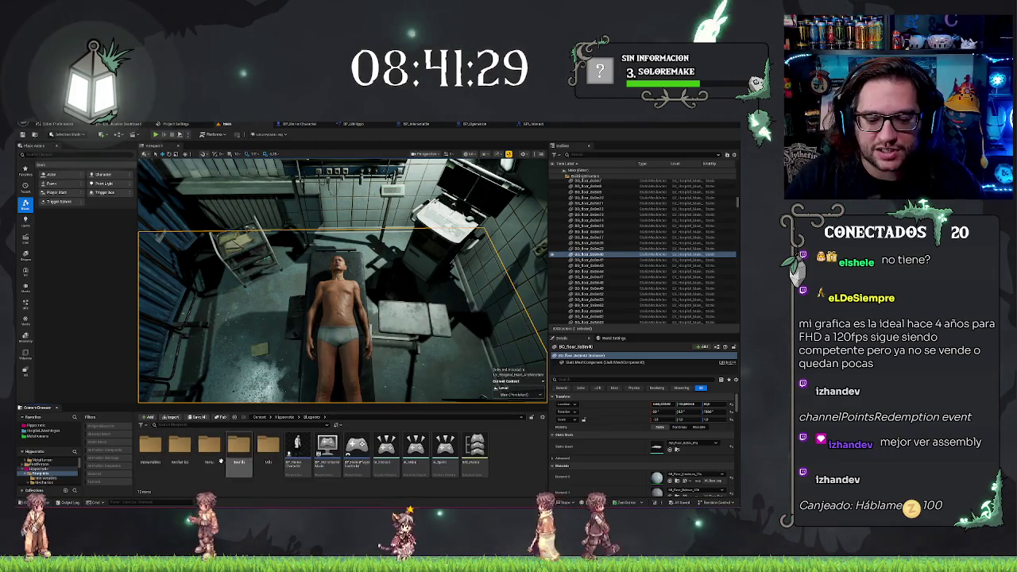
{"action": "left_click", "coordinate": [38, 474]}
Start a Blueprint Class, search 'idget' for a widget parent, then cancel the picker.
{"action": "right_click", "coordinate": [264, 449]}
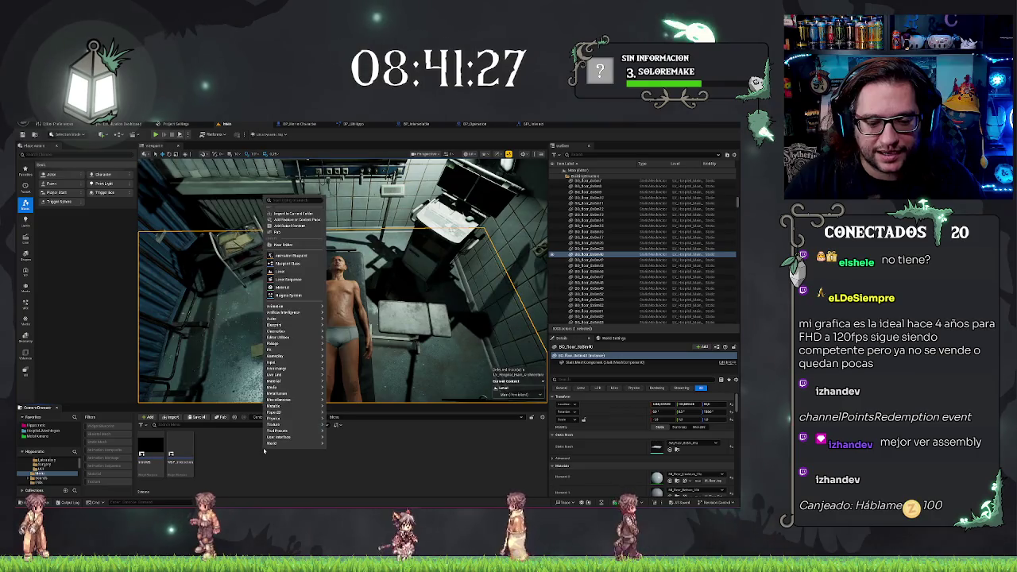
{"action": "mouse_move", "coordinate": [294, 387]}
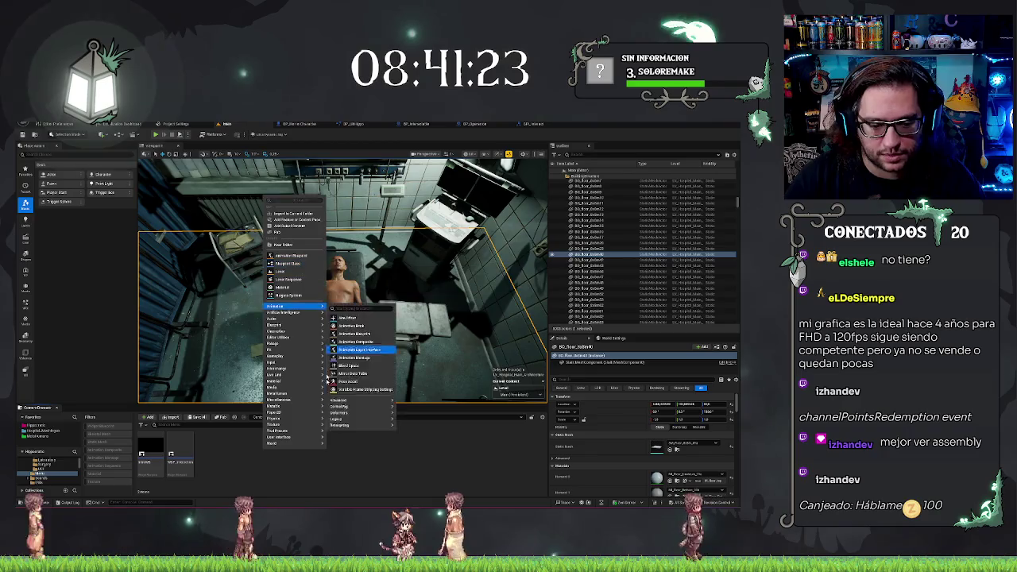
{"action": "left_click", "coordinate": [281, 264]}
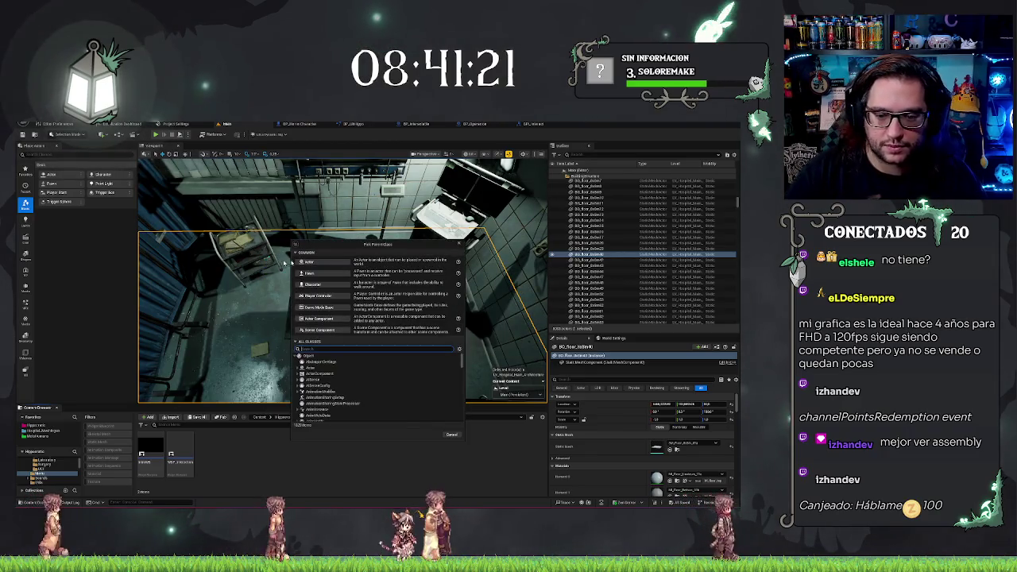
{"action": "type", "text": "widget"}
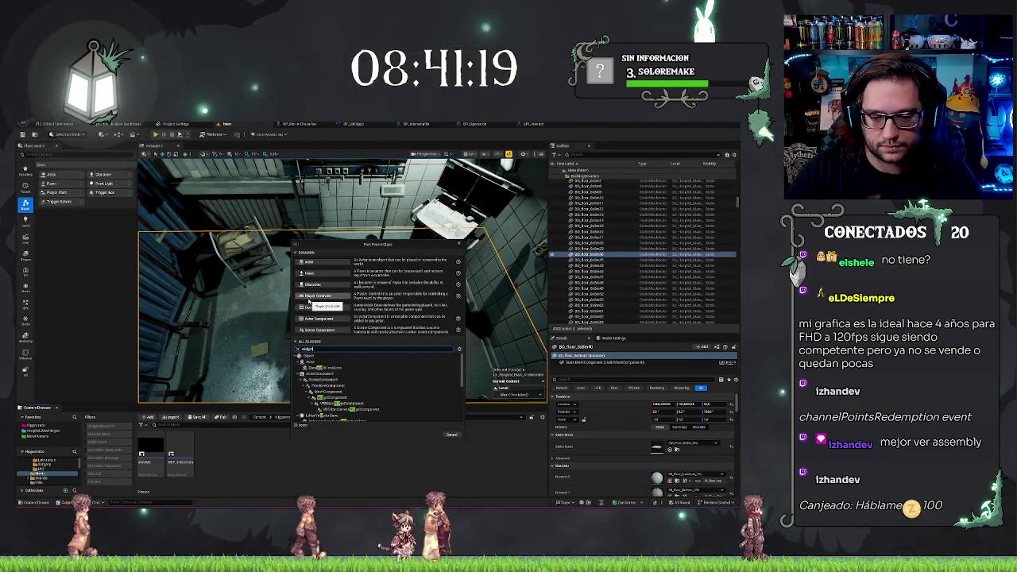
{"action": "scroll", "coordinate": [373, 385], "scroll_direction": "down", "scroll_amount": 5}
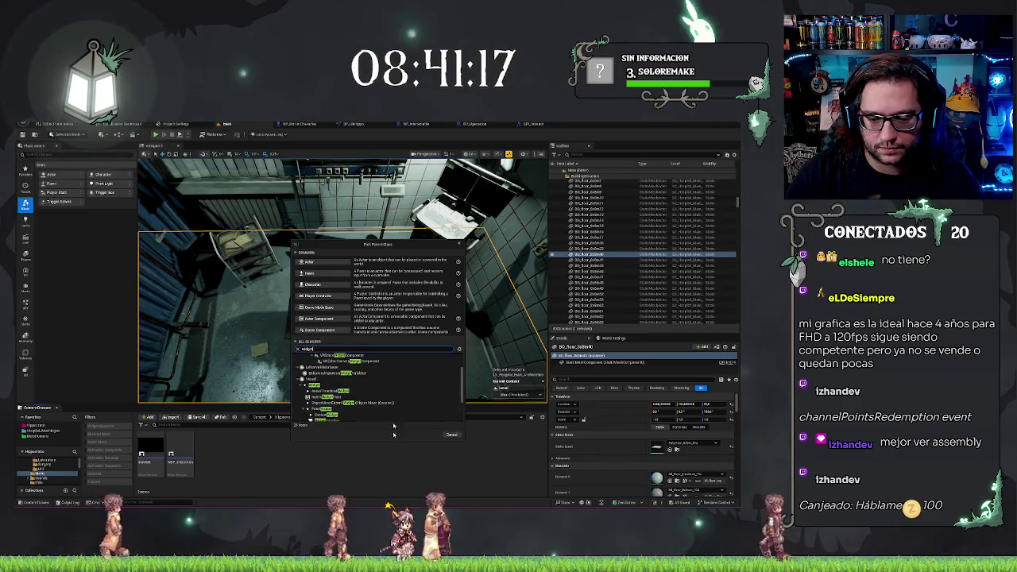
{"action": "key", "text": "Escape"}
Create a Widget Blueprint with the User Widget parent and confirm its name.
{"action": "right_click", "coordinate": [314, 460]}
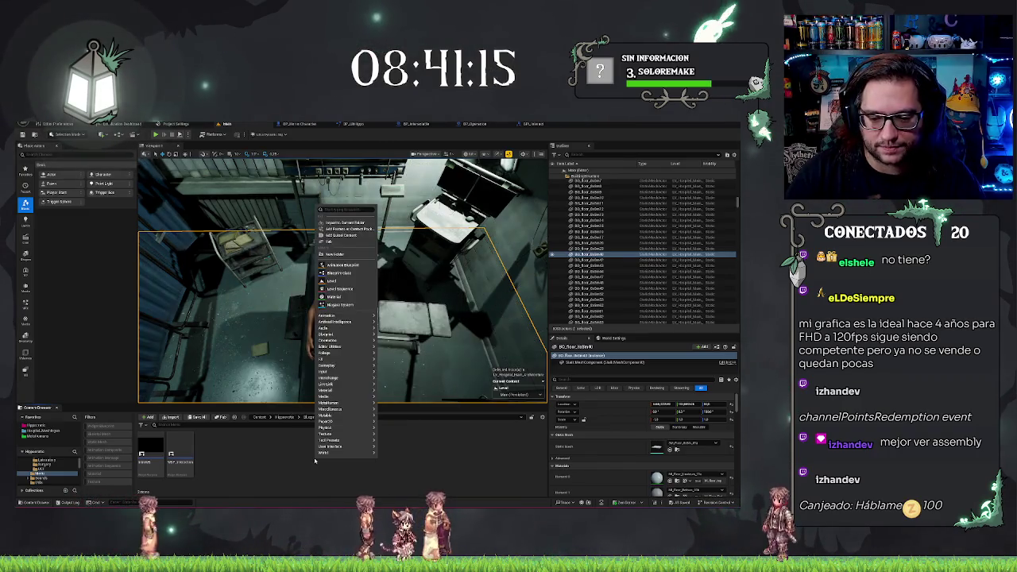
{"action": "type", "text": "widget"}
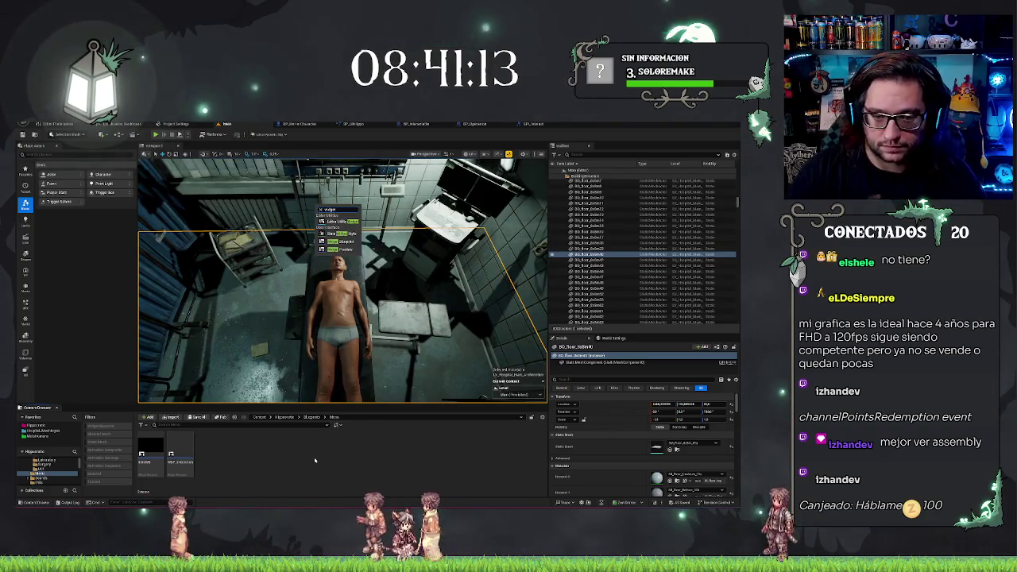
{"action": "left_click", "coordinate": [343, 241]}
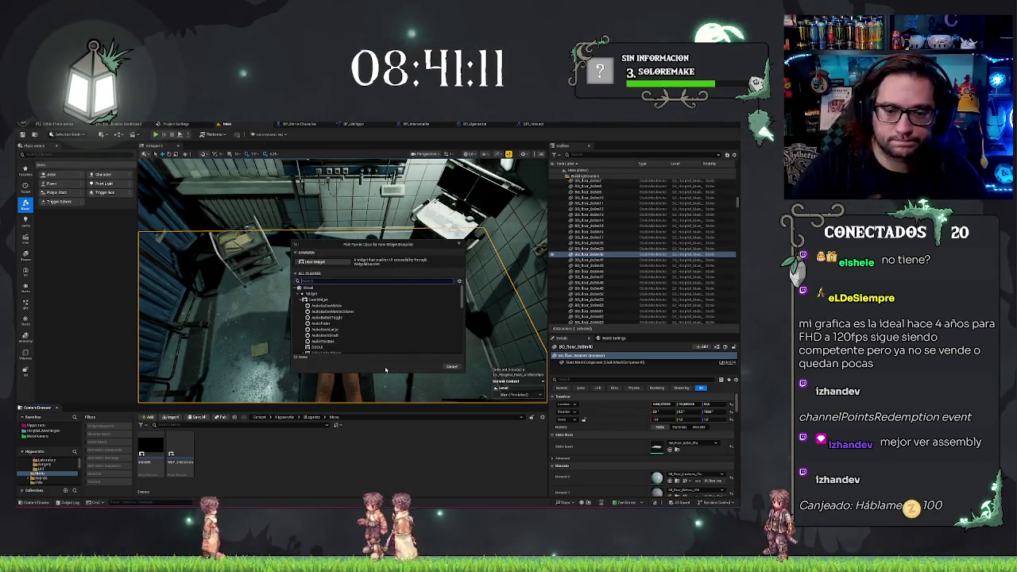
{"action": "left_click", "coordinate": [316, 262]}
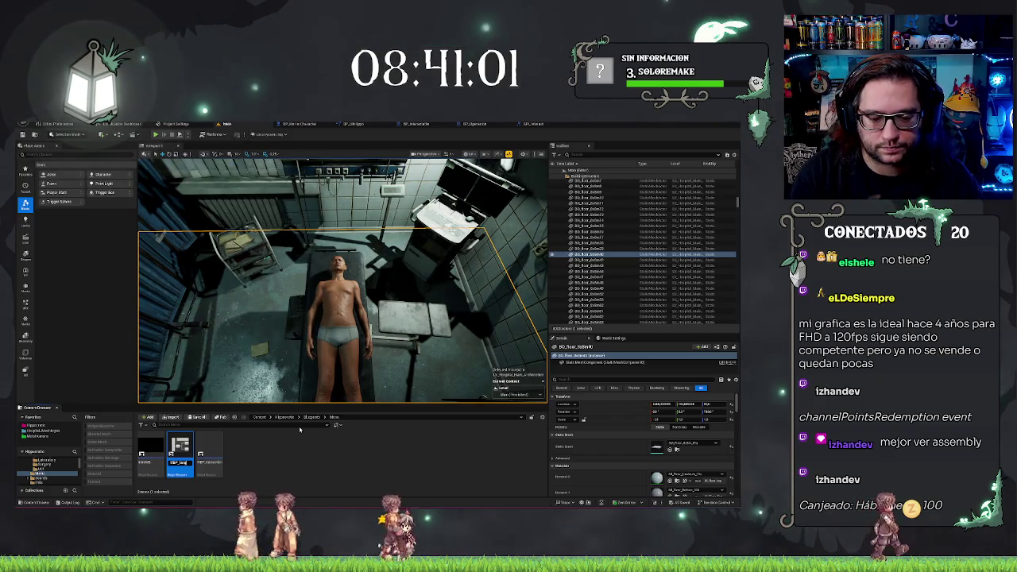
{"action": "key", "text": "Return"}
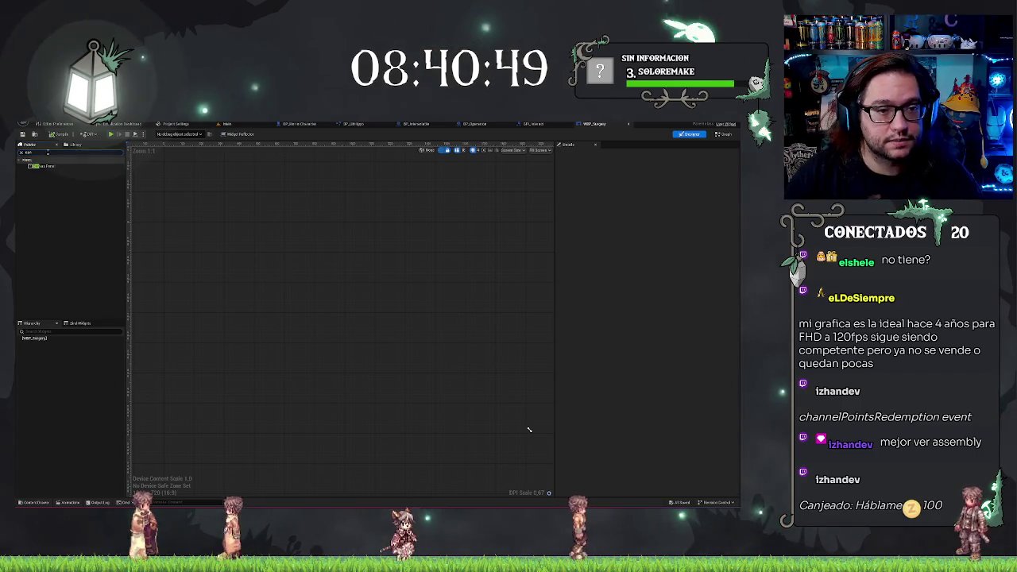
Add a Canvas Panel as the root and place a Vertical Box inside it.
{"action": "left_click_drag", "start_coordinate": [46, 169], "coordinate": [39, 341]}
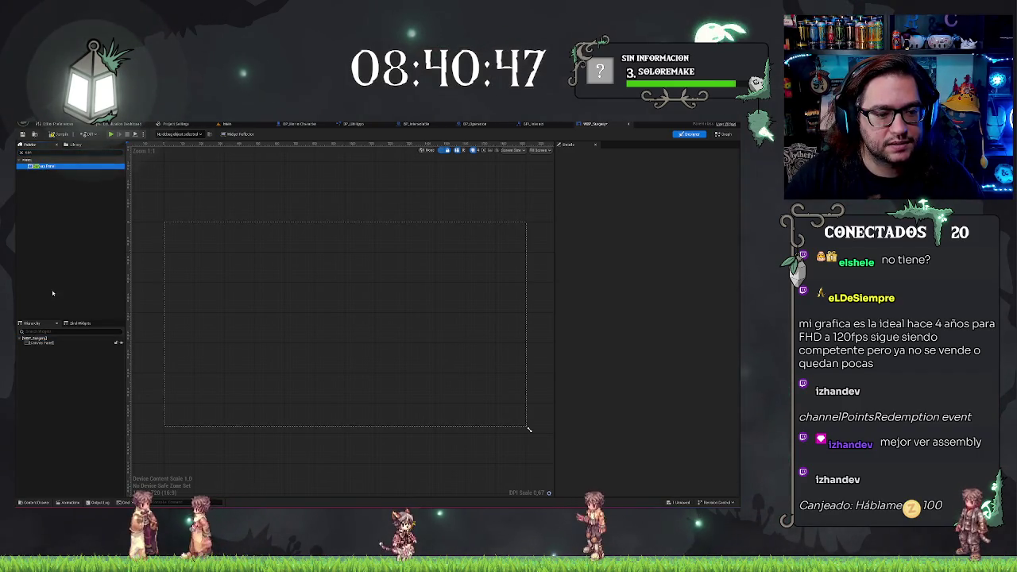
{"action": "left_click", "coordinate": [44, 344]}
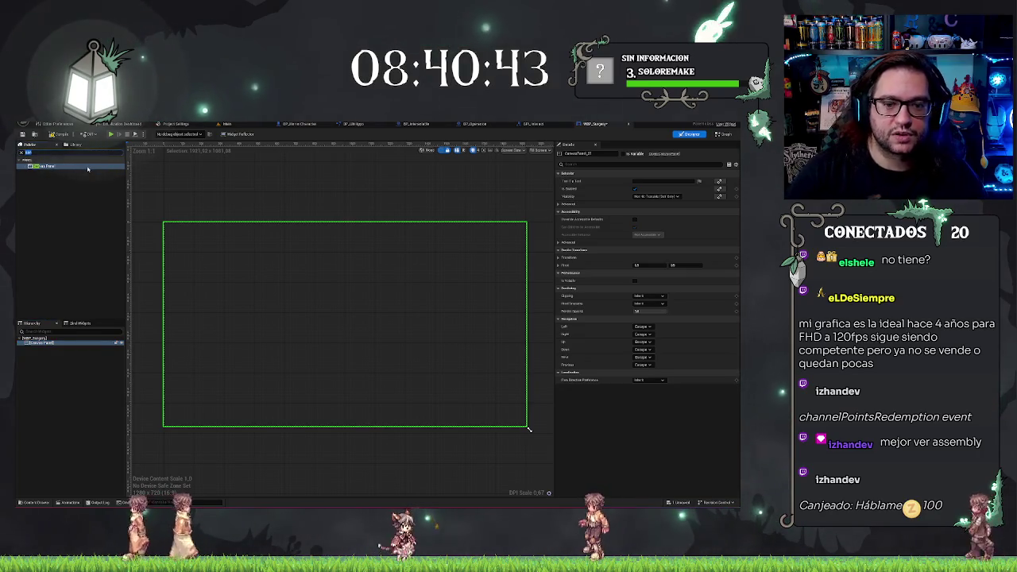
{"action": "key", "text": "BackSpace"}
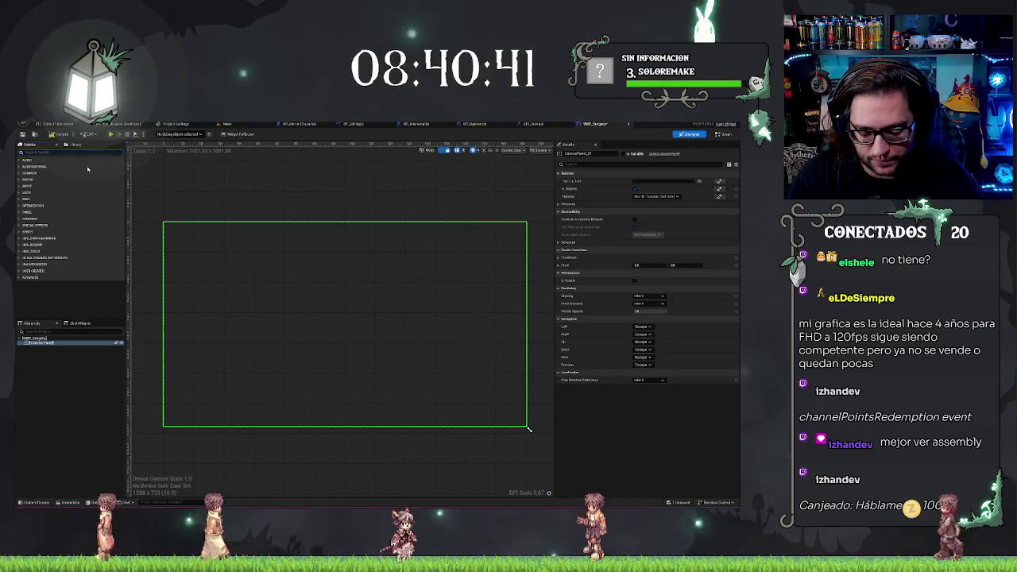
{"action": "type", "text": "vert"}
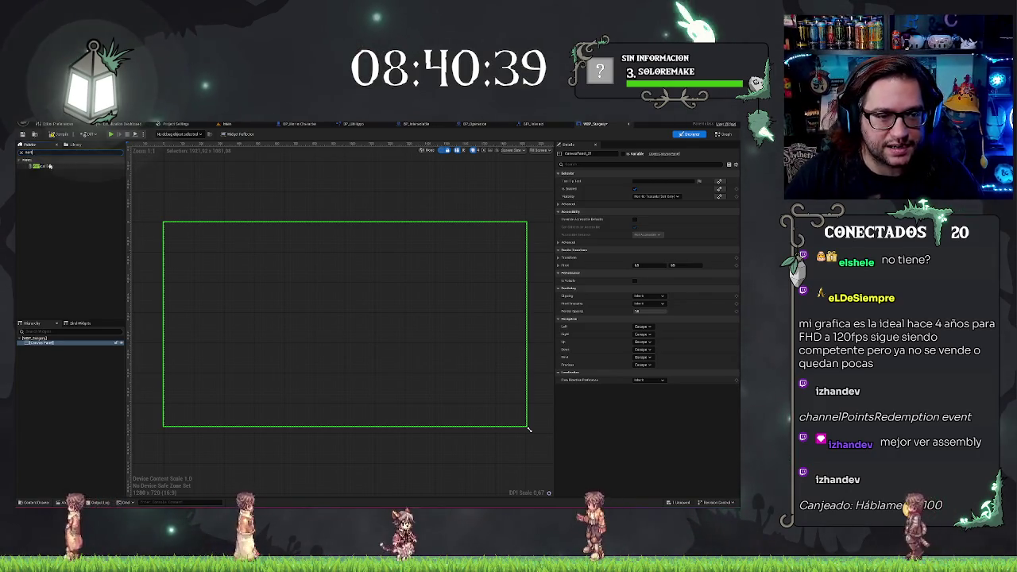
{"action": "left_click_drag", "start_coordinate": [42, 167], "coordinate": [45, 350]}
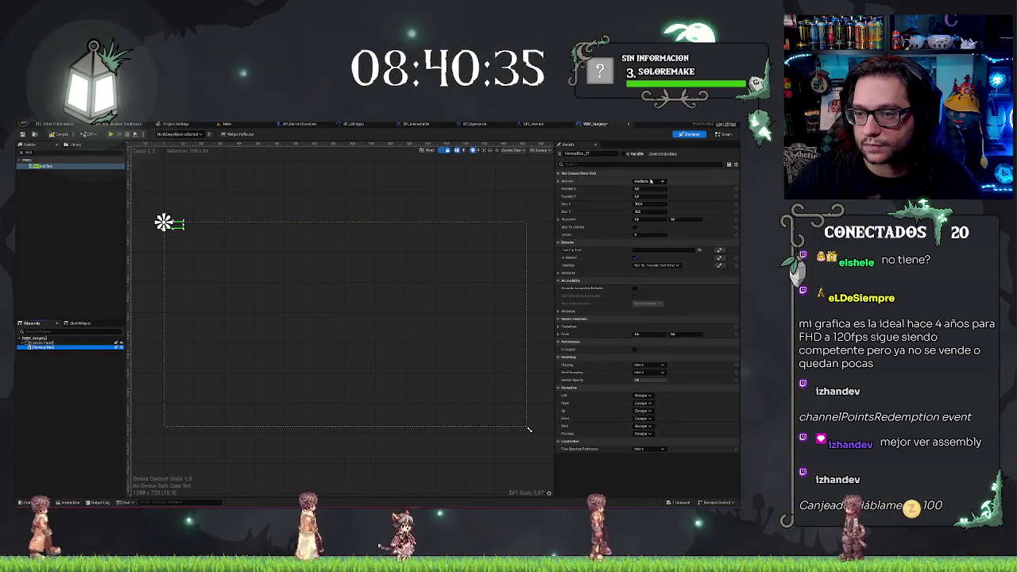
Anchor the Vertical Box right-middle with Position and Size set to 0.
{"action": "left_click", "coordinate": [650, 181]}
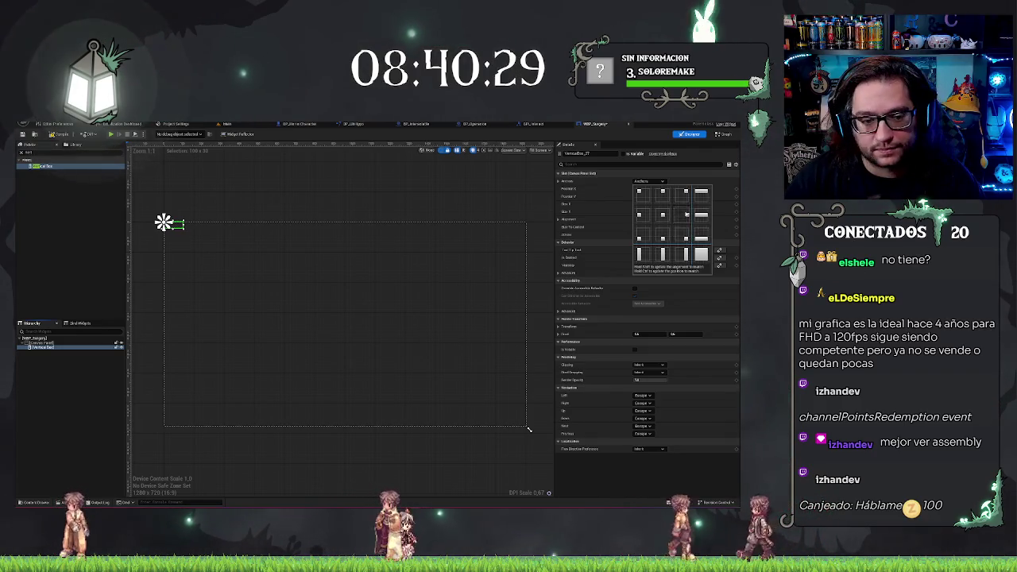
{"action": "left_click", "coordinate": [687, 213]}
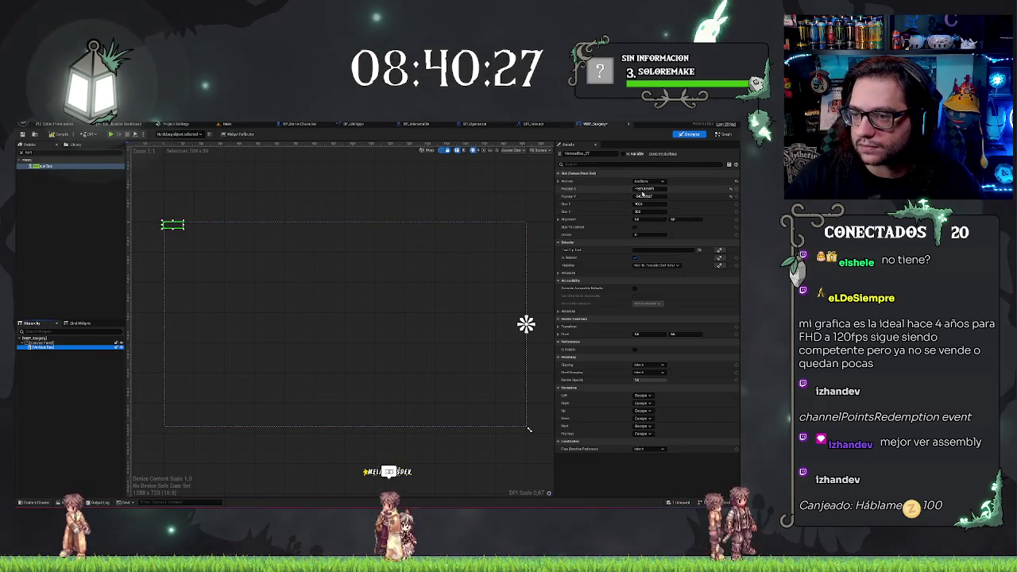
{"action": "type", "text": "0"}
{"action": "key", "text": "Tab"}
{"action": "type", "text": "0"}
{"action": "key", "text": "Tab"}
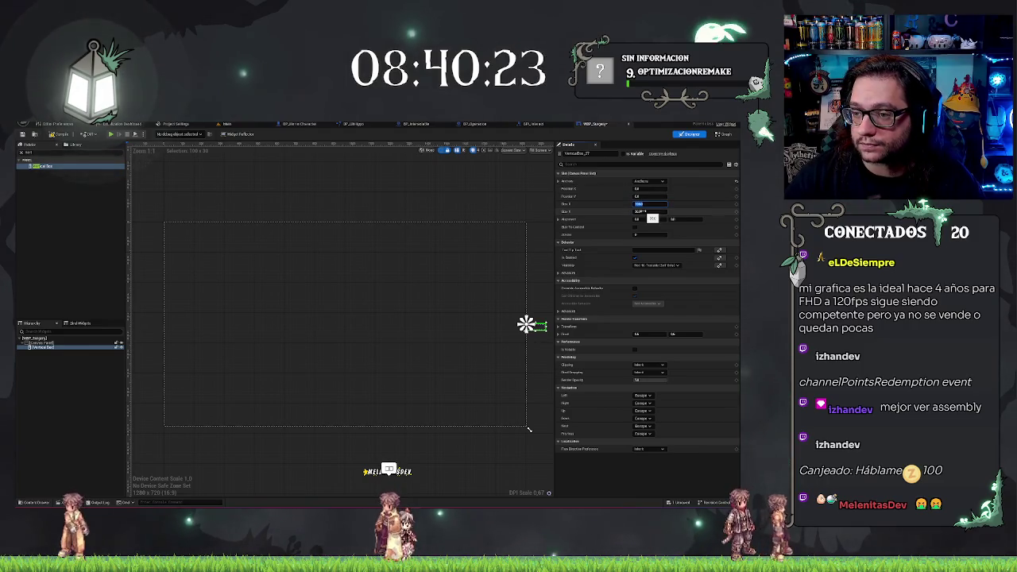
{"action": "key", "text": "Tab"}
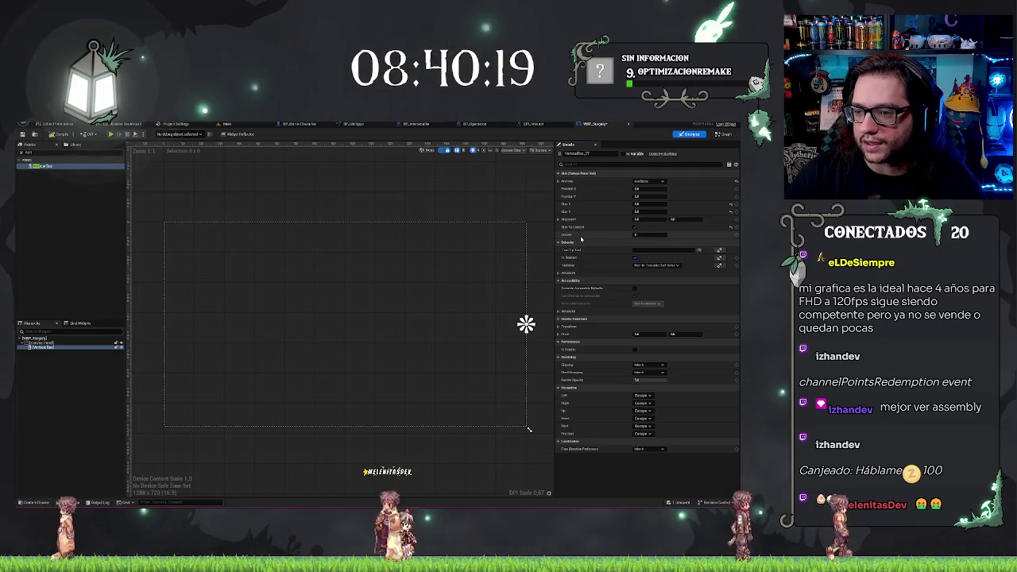
Rename the Vertical Box to TextHolder in the Hierarchy.
{"action": "left_click", "coordinate": [45, 348]}
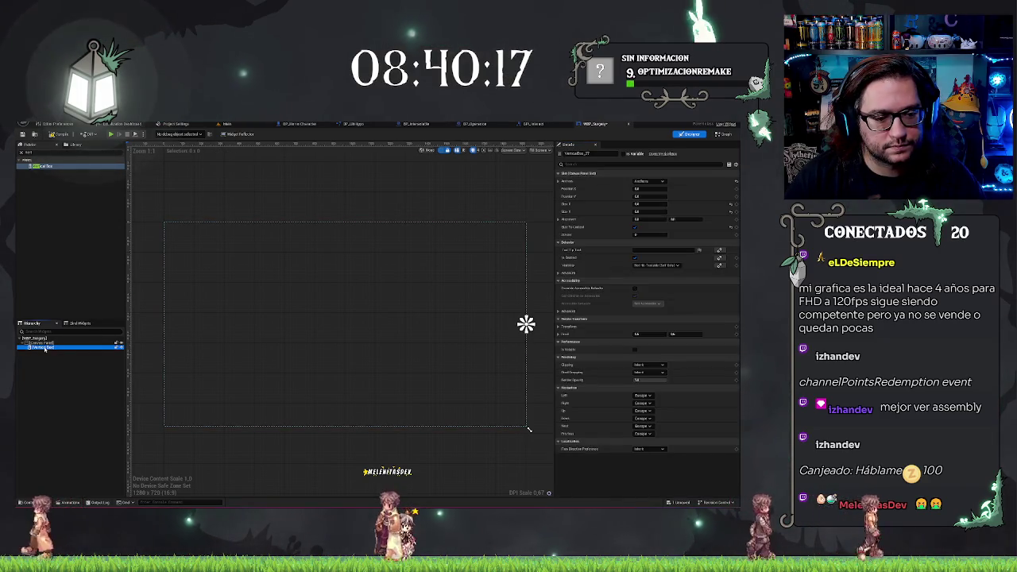
{"action": "key", "text": "F2"}
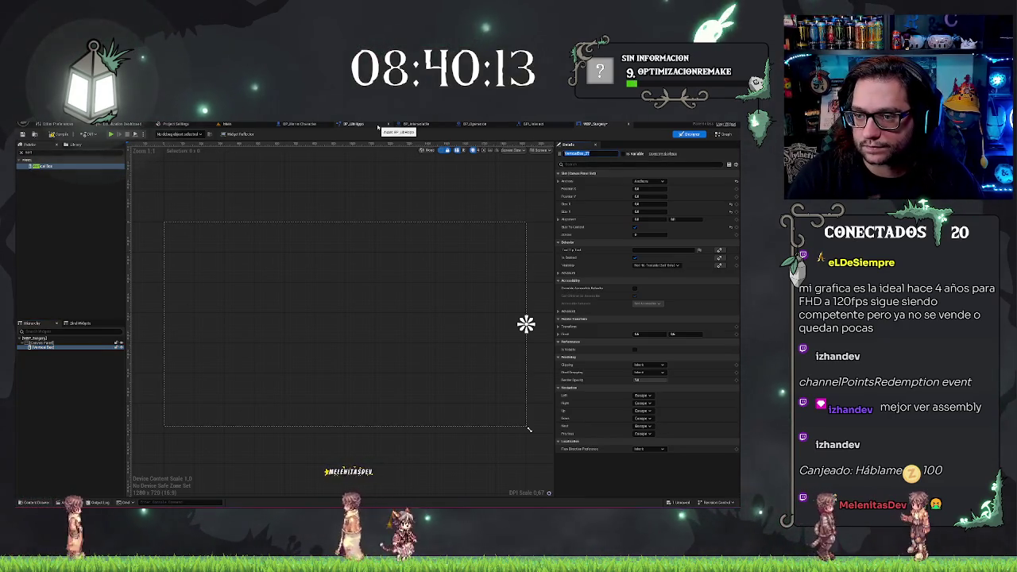
{"action": "type", "text": "ToolHolder"}
{"action": "key", "text": "Return"}
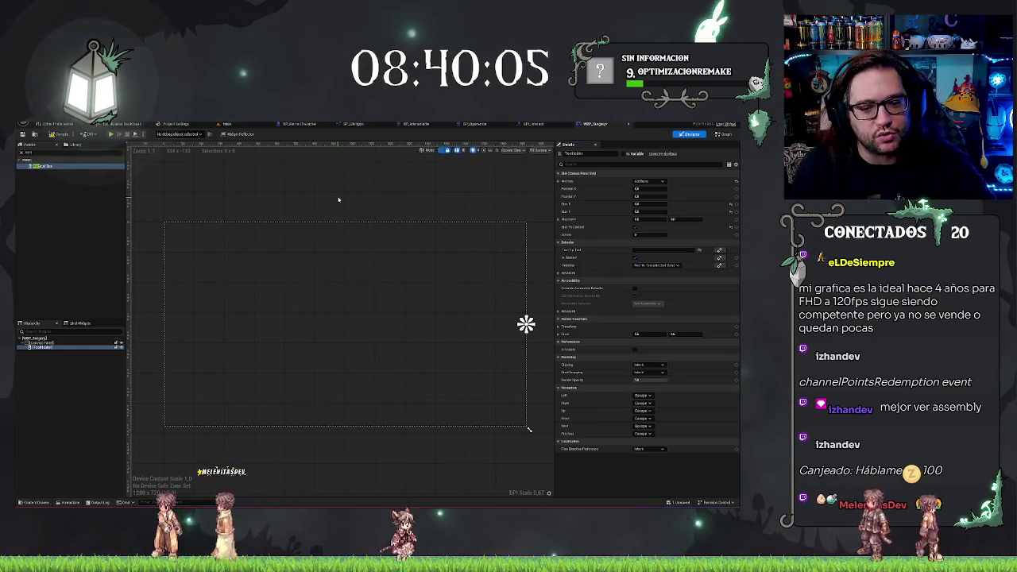
Add a second Vertical Box under Canvas Panel and anchor it to the top-left corner.
{"action": "left_click", "coordinate": [91, 386]}
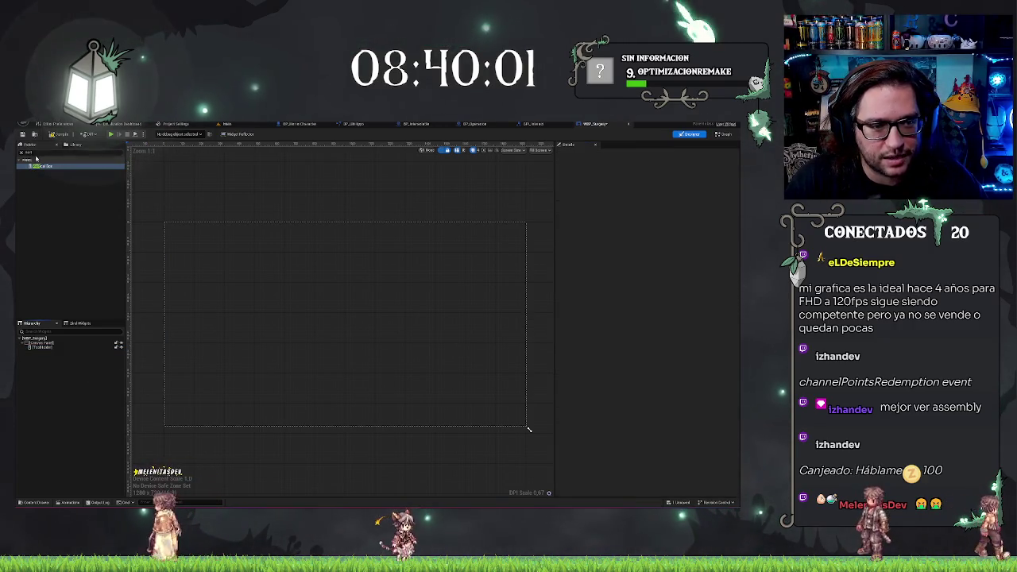
{"action": "left_click_drag", "start_coordinate": [44, 167], "coordinate": [47, 344]}
{"action": "left_click", "coordinate": [44, 352]}
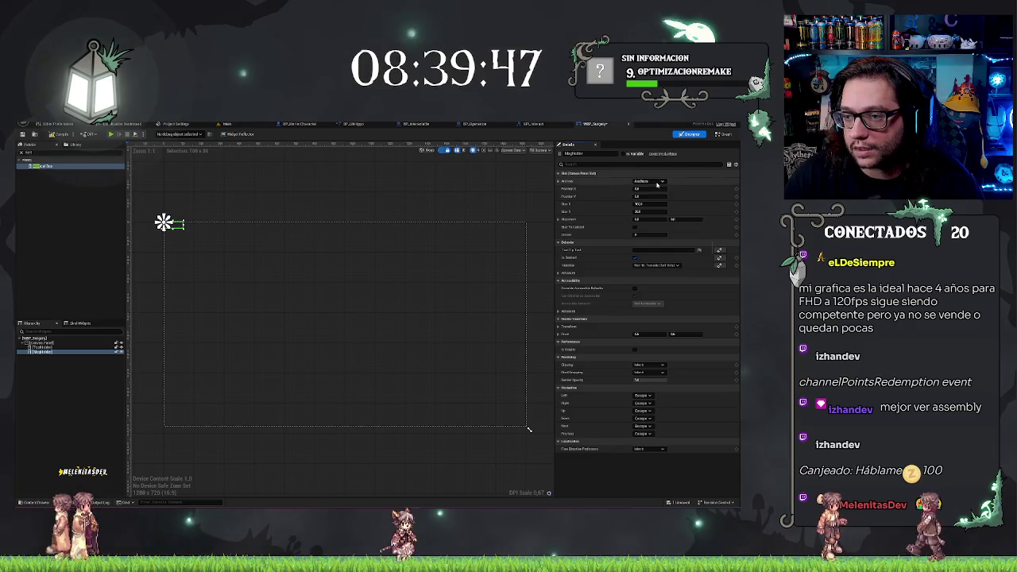
{"action": "left_click", "coordinate": [657, 182]}
{"action": "left_click", "coordinate": [645, 204]}
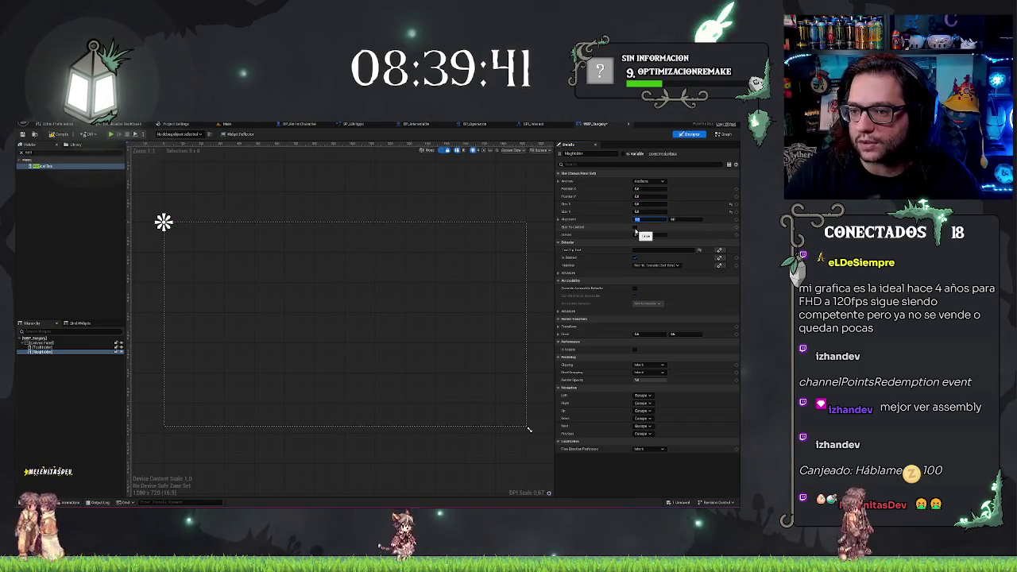
{"action": "left_click", "coordinate": [70, 362]}
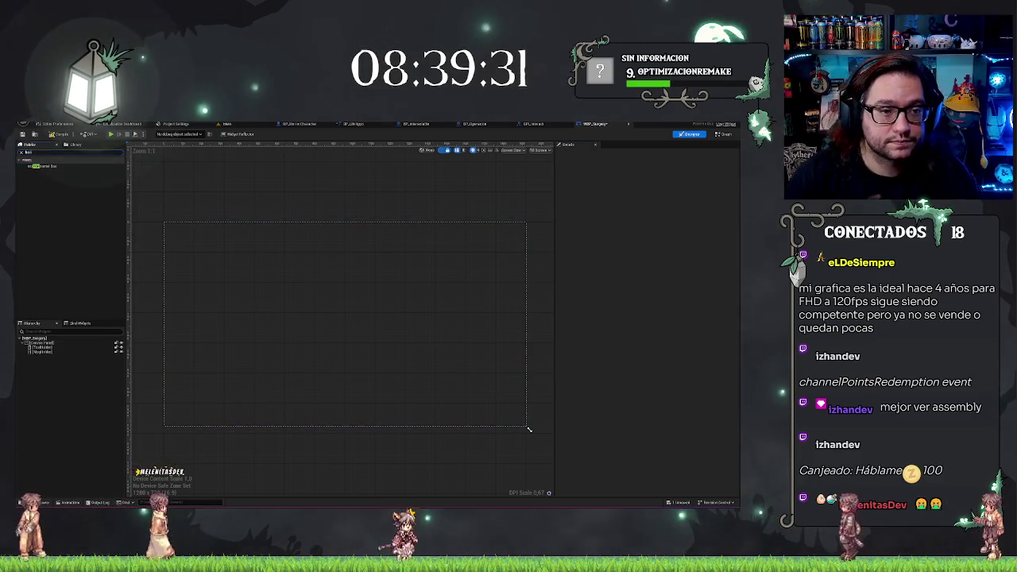
Add another widget to the hierarchy and anchor it to the top-right corner.
{"action": "left_click_drag", "start_coordinate": [48, 165], "coordinate": [38, 350]}
{"action": "left_click", "coordinate": [650, 181]}
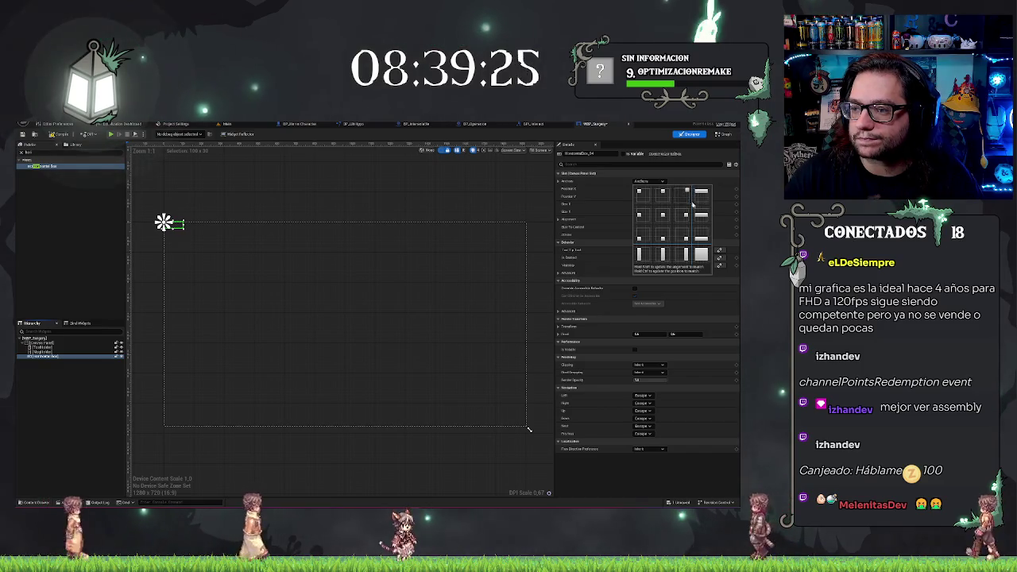
{"action": "left_click", "coordinate": [699, 223]}
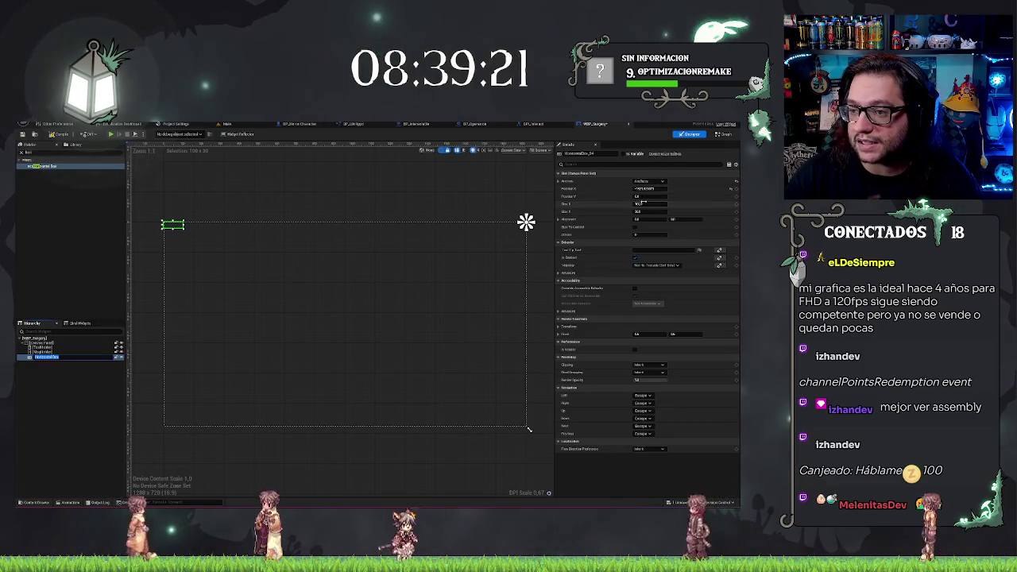
Set its position and size to 0, enable Size To Content, and return to the level editor.
{"action": "type", "text": "0"}
{"action": "key", "text": "Tab"}
{"action": "type", "text": "0"}
{"action": "key", "text": "Tab"}
{"action": "type", "text": "0"}
{"action": "key", "text": "Tab"}
{"action": "type", "text": "0"}
{"action": "key", "text": "Tab"}
{"action": "left_click", "coordinate": [635, 227]}
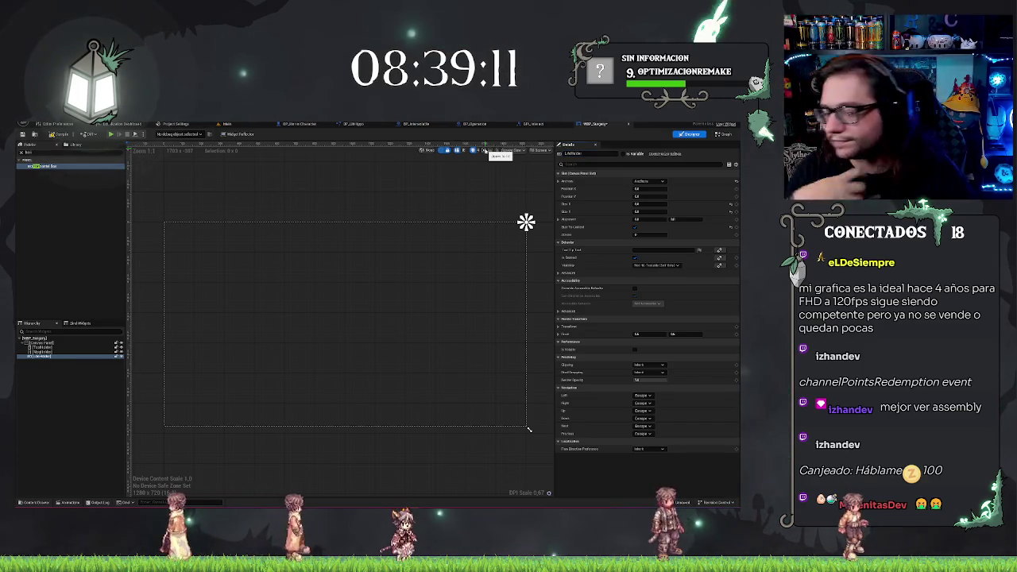
{"action": "left_click", "coordinate": [65, 411]}
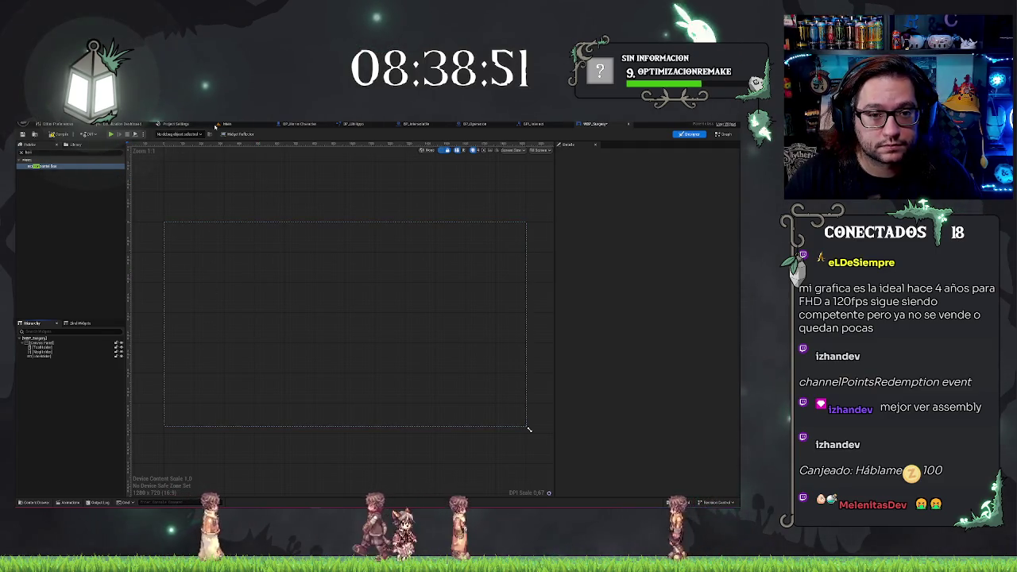
{"action": "key", "text": "ctrl+Tab"}
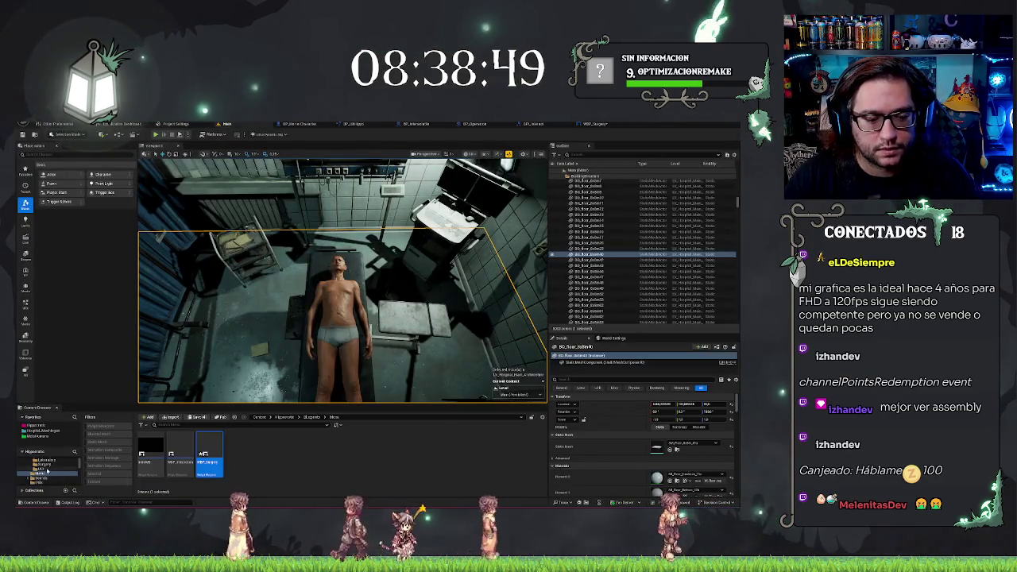
Find the green heartbeat texture in Hipocrate > Textures, then go back to the widget designer.
{"action": "left_click", "coordinate": [48, 471]}
{"action": "left_click", "coordinate": [36, 426]}
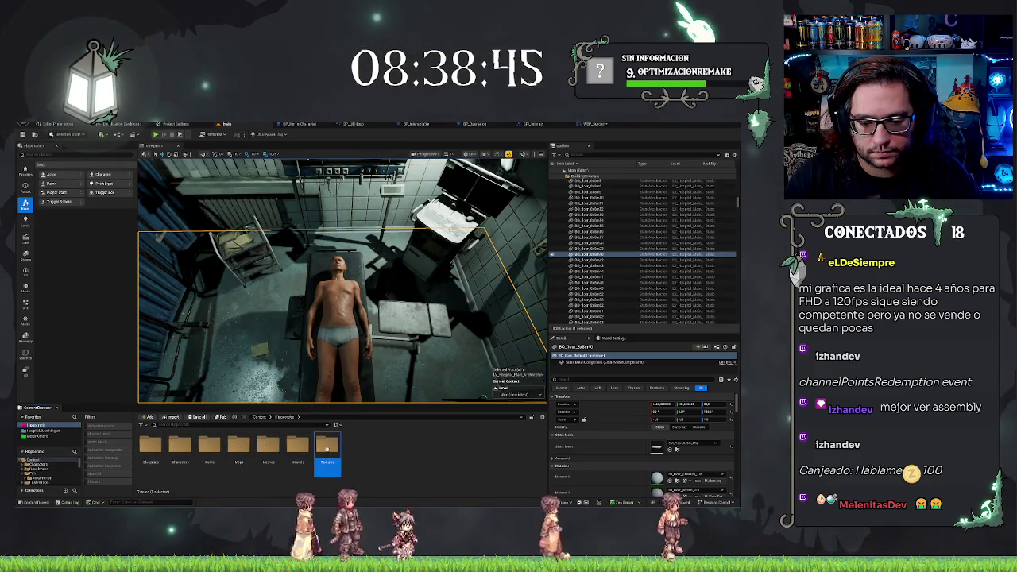
{"action": "double_click", "coordinate": [327, 447]}
{"action": "left_click", "coordinate": [386, 447]}
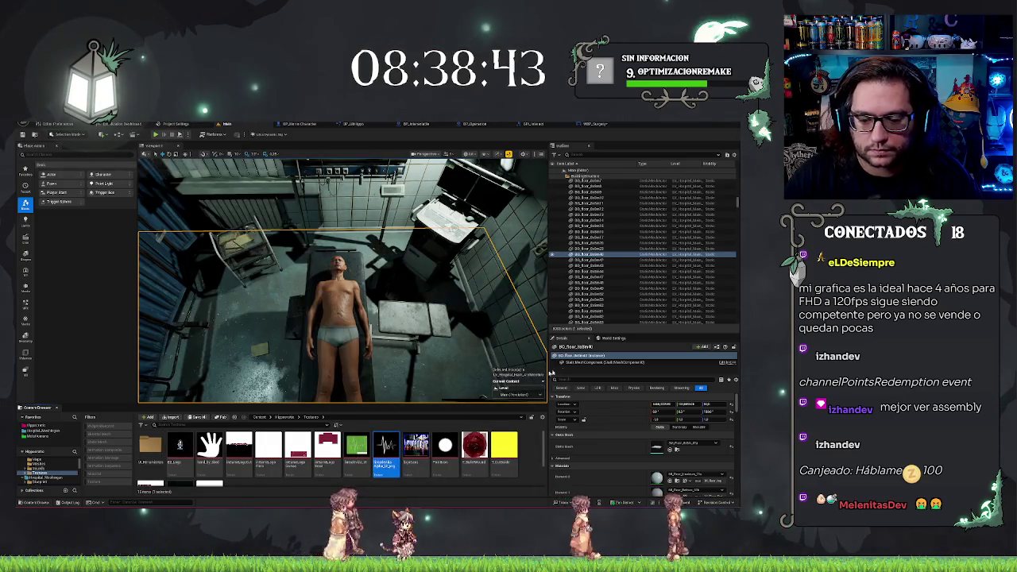
{"action": "mouse_move", "coordinate": [390, 454]}
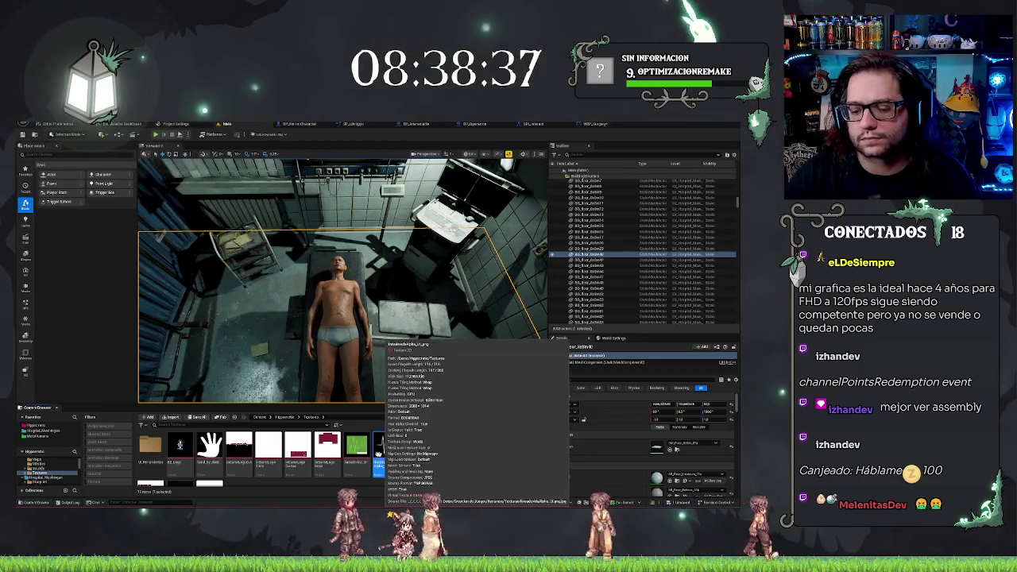
{"action": "key", "text": "Left"}
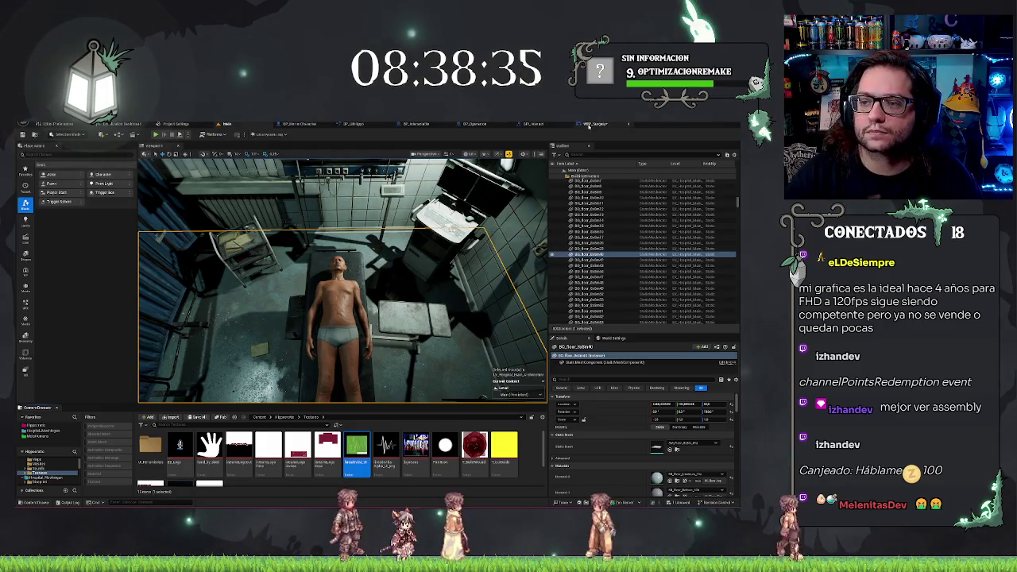
{"action": "left_click", "coordinate": [592, 124]}
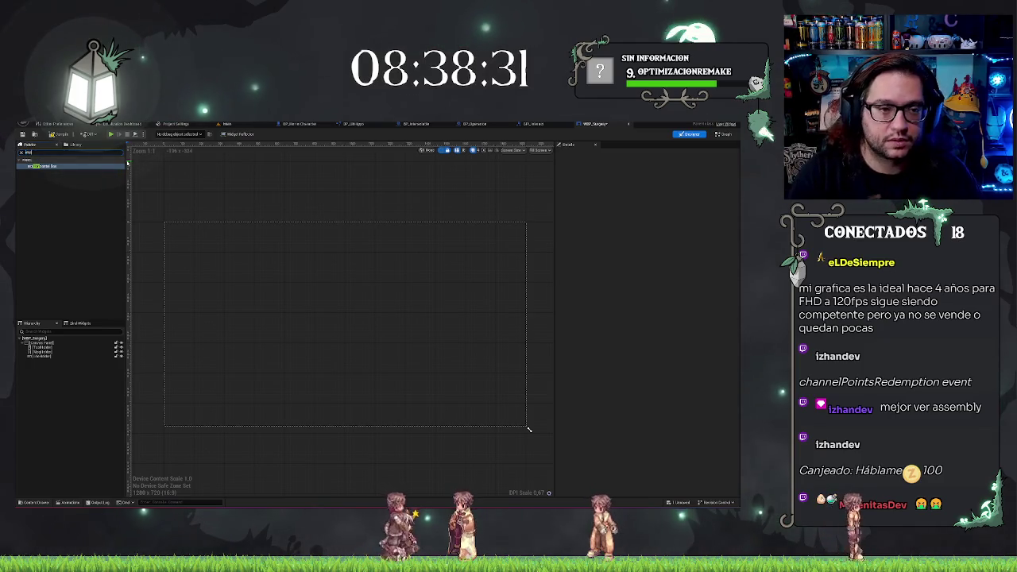
Assign the green pulse texture to the Image and set its Size back to Auto.
{"action": "type", "text": "en"}
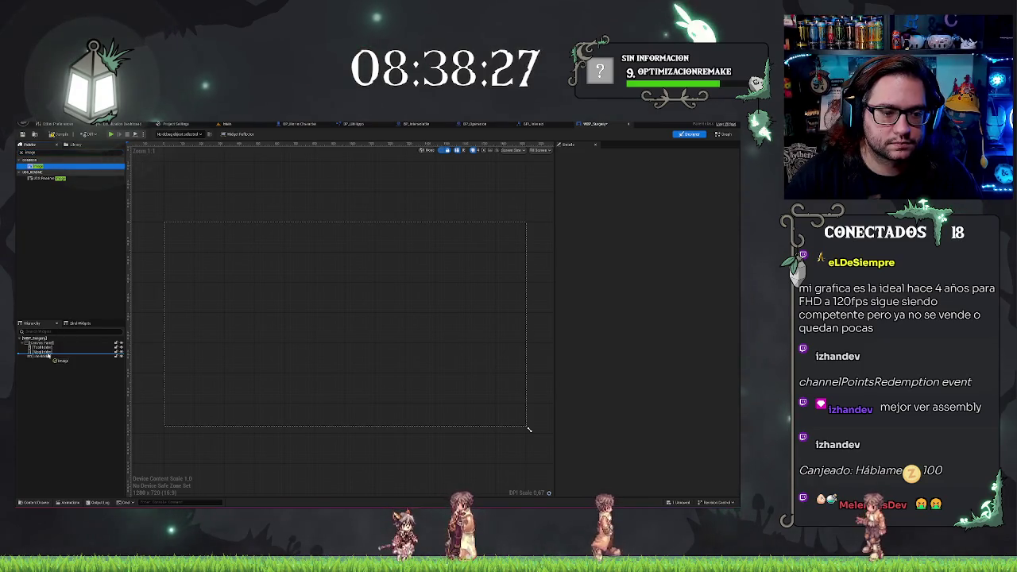
{"action": "left_click", "coordinate": [47, 362]}
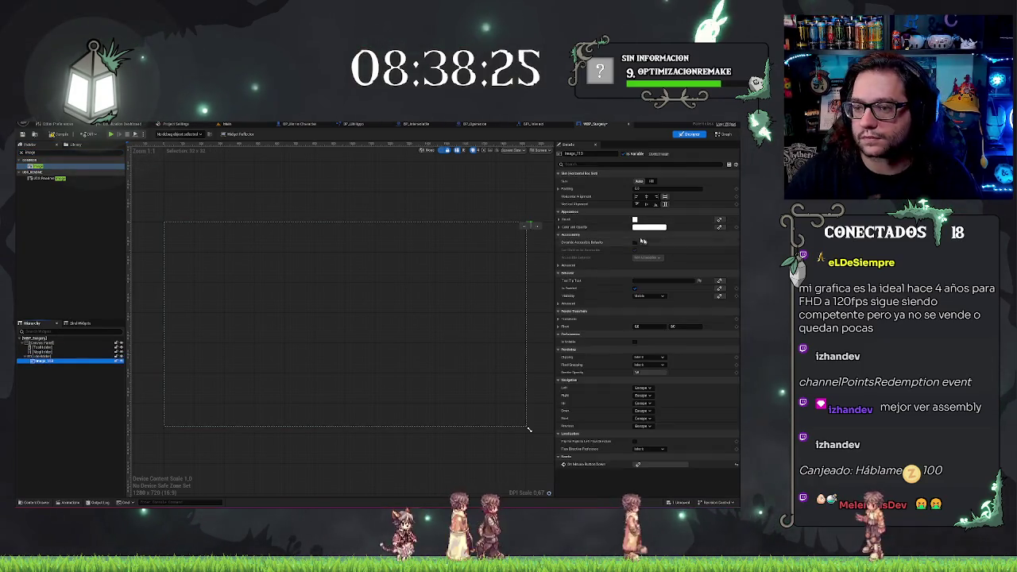
{"action": "left_click", "coordinate": [565, 223]}
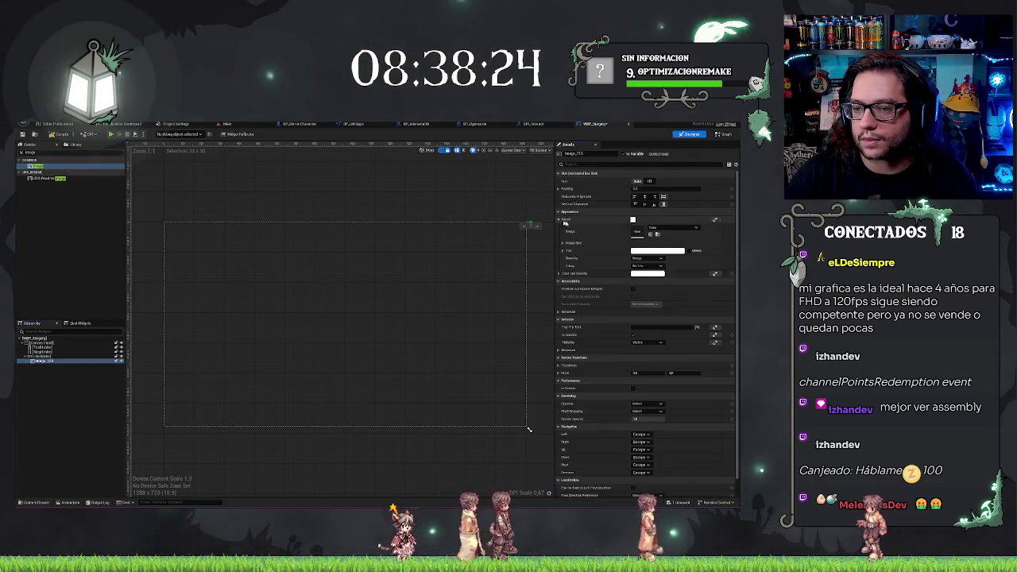
{"action": "left_click", "coordinate": [651, 234]}
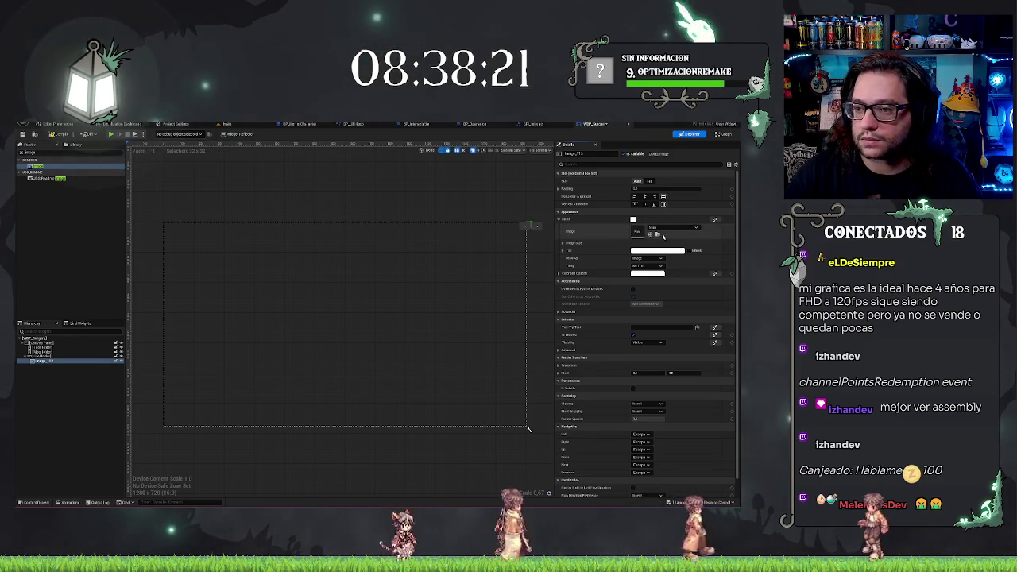
{"action": "scroll", "coordinate": [298, 282], "scroll_direction": "down", "scroll_amount": 3}
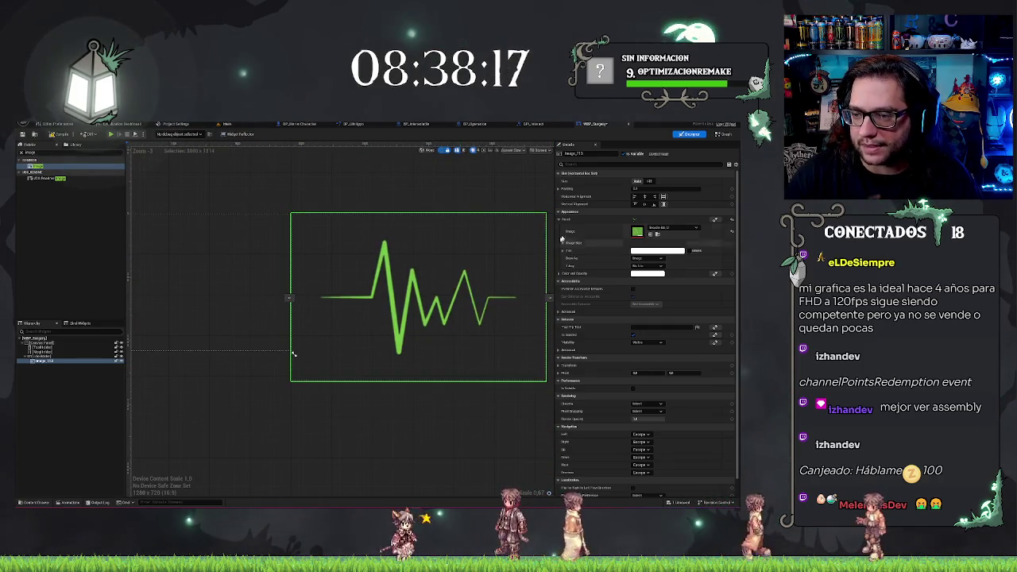
{"action": "left_click", "coordinate": [648, 182]}
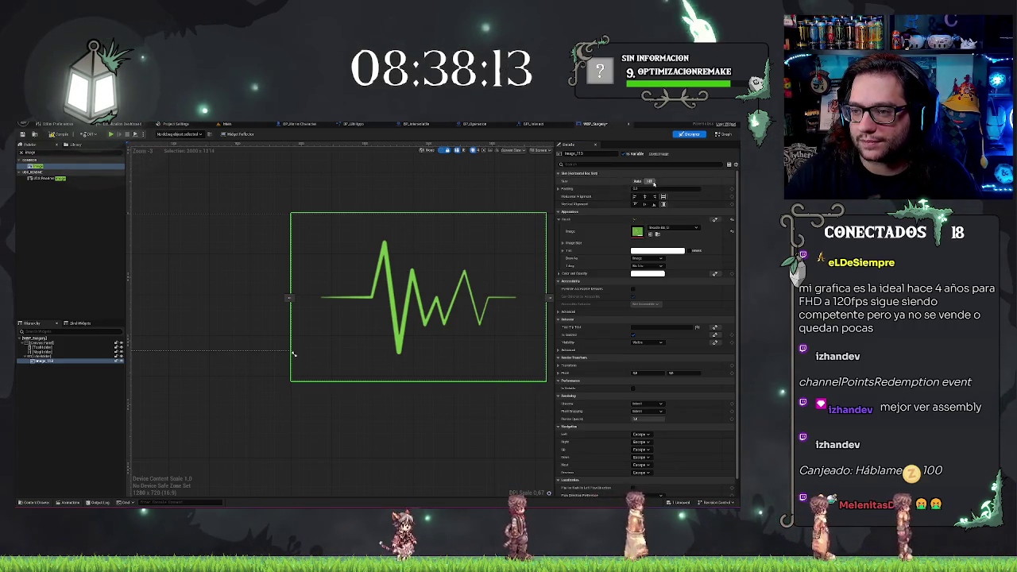
{"action": "left_click", "coordinate": [636, 181]}
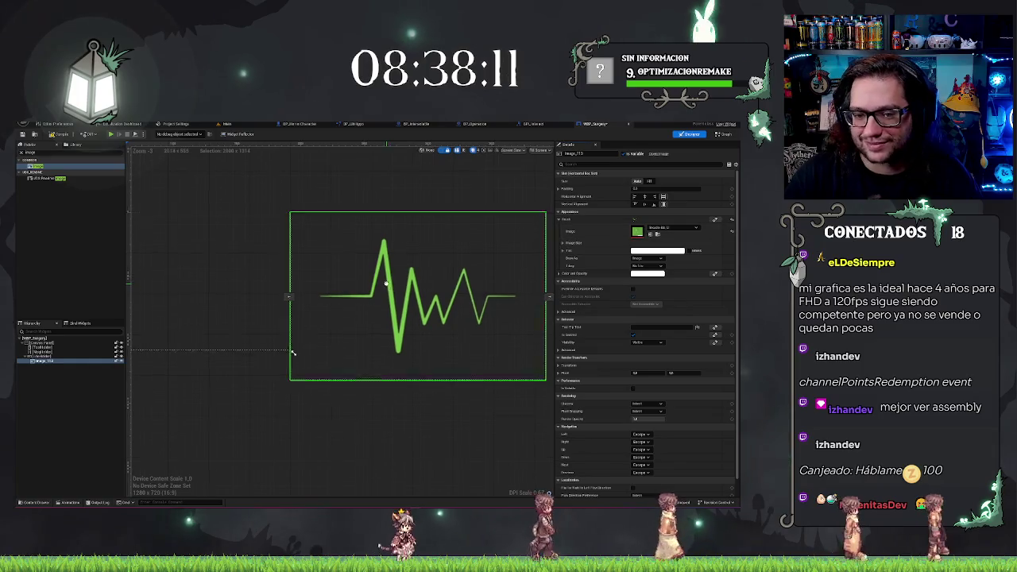
Enable Size To Content on the image's parent Horizontal Box.
{"action": "left_click", "coordinate": [48, 357]}
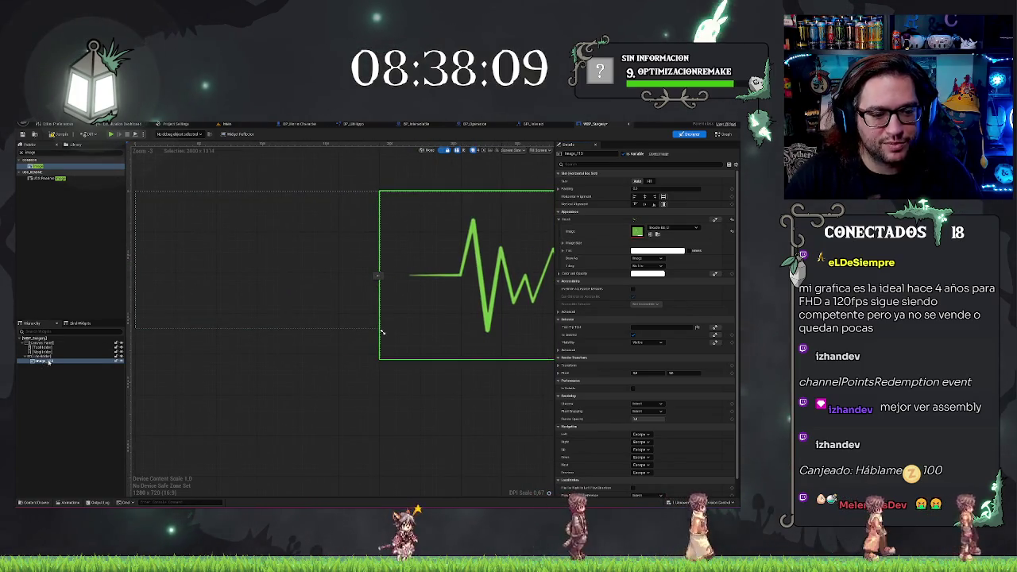
{"action": "mouse_move", "coordinate": [381, 332]}
{"action": "left_mouse_down"}
{"action": "mouse_move", "coordinate": [381, 352]}
{"action": "mouse_move", "coordinate": [450, 414]}
{"action": "mouse_move", "coordinate": [300, 404]}
{"action": "left_mouse_up"}
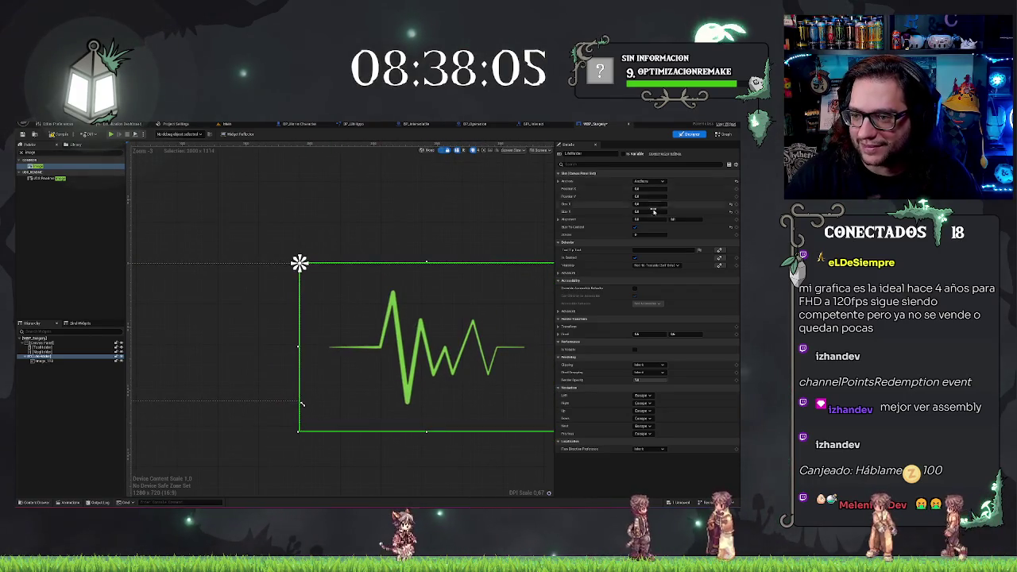
{"action": "left_click", "coordinate": [636, 229]}
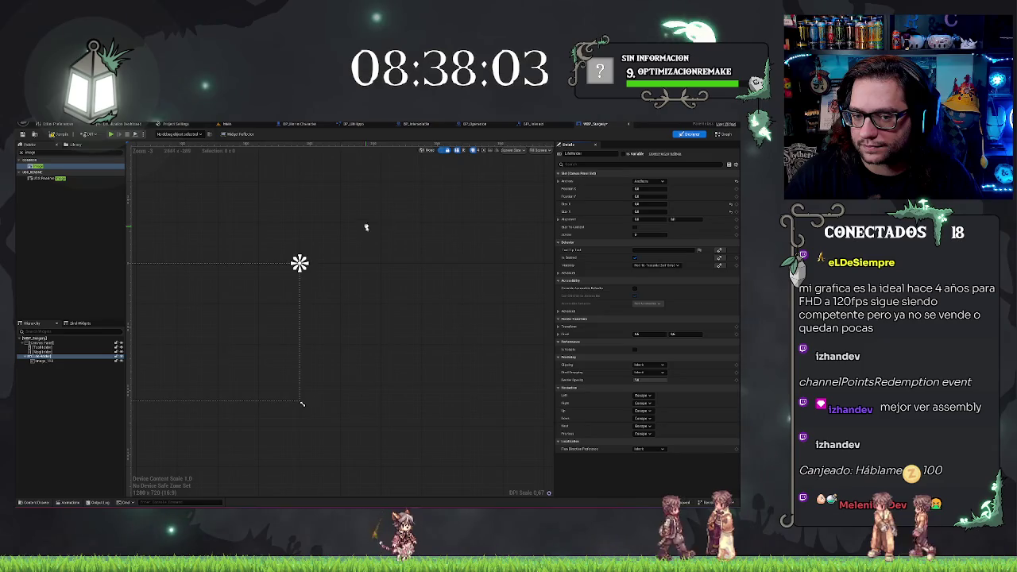
Give the heartbeat's Horizontal Box a fixed Size X and Size Y, with Alignment 1.
{"action": "left_click_drag", "start_coordinate": [647, 203], "coordinate": [667, 204]}
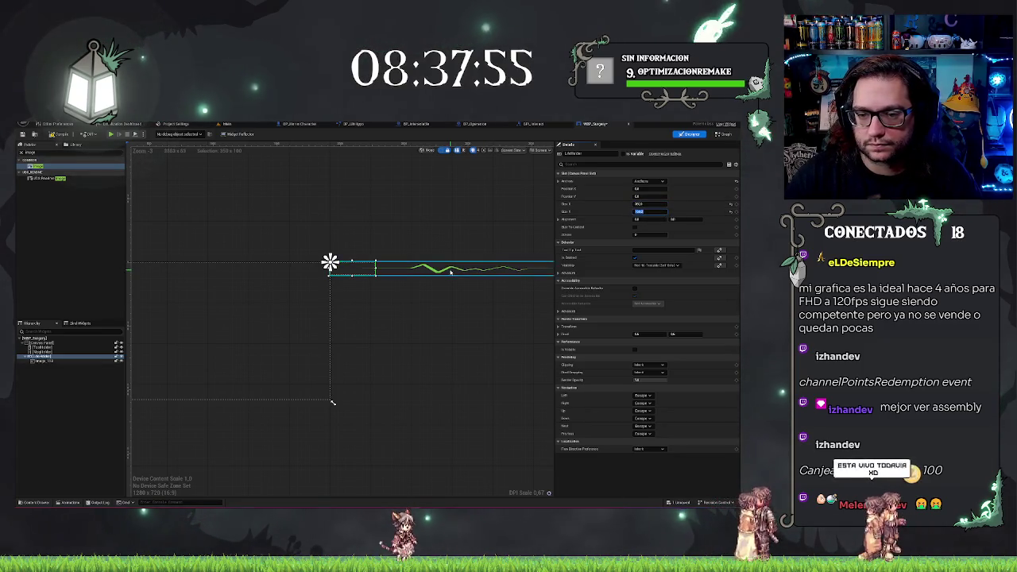
{"action": "left_click_drag", "start_coordinate": [449, 308], "coordinate": [405, 309]}
{"action": "scroll", "coordinate": [449, 313], "scroll_direction": "up", "scroll_amount": 2}
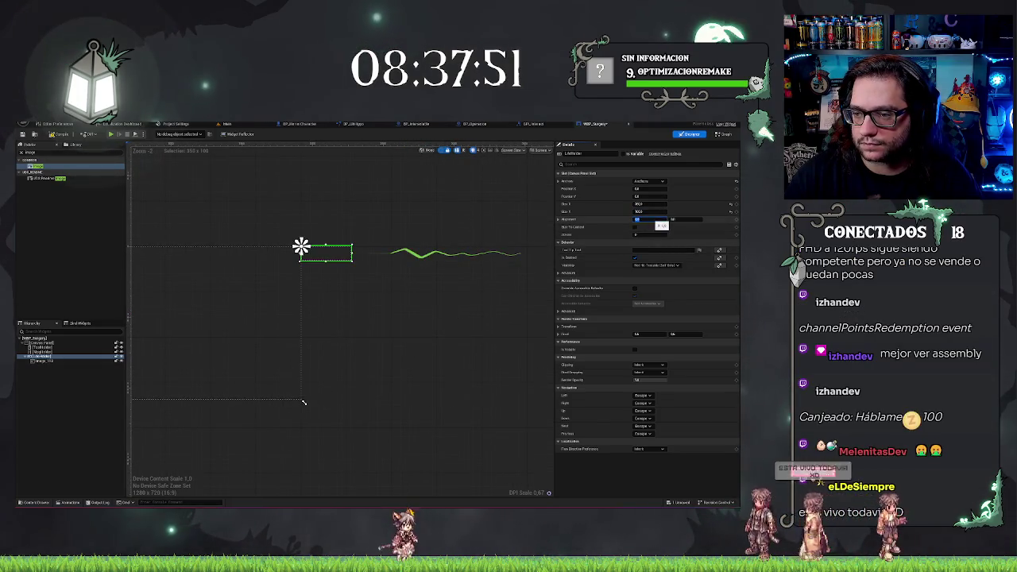
{"action": "type", "text": "1"}
{"action": "key", "text": "Return"}
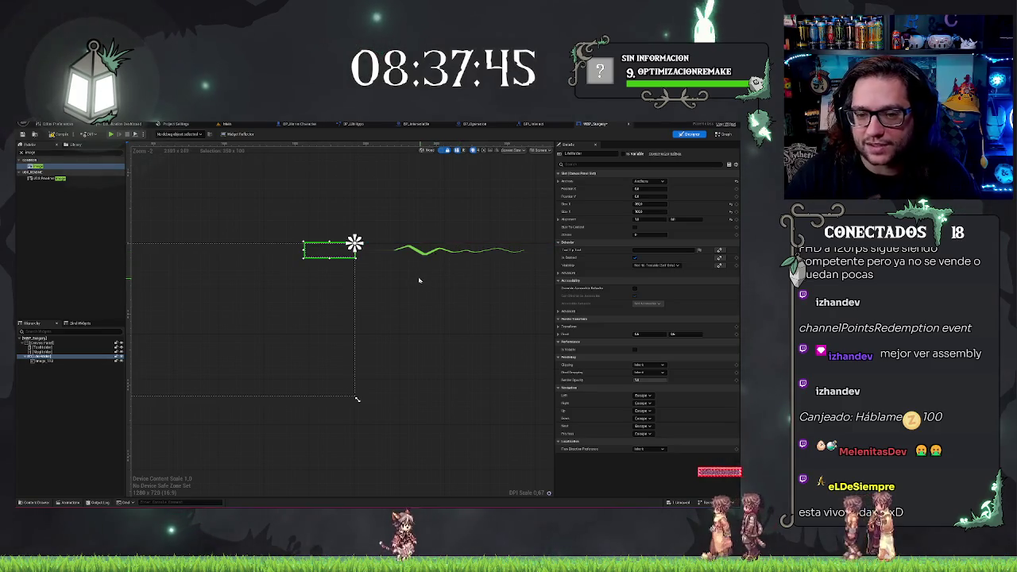
{"action": "left_click", "coordinate": [421, 254]}
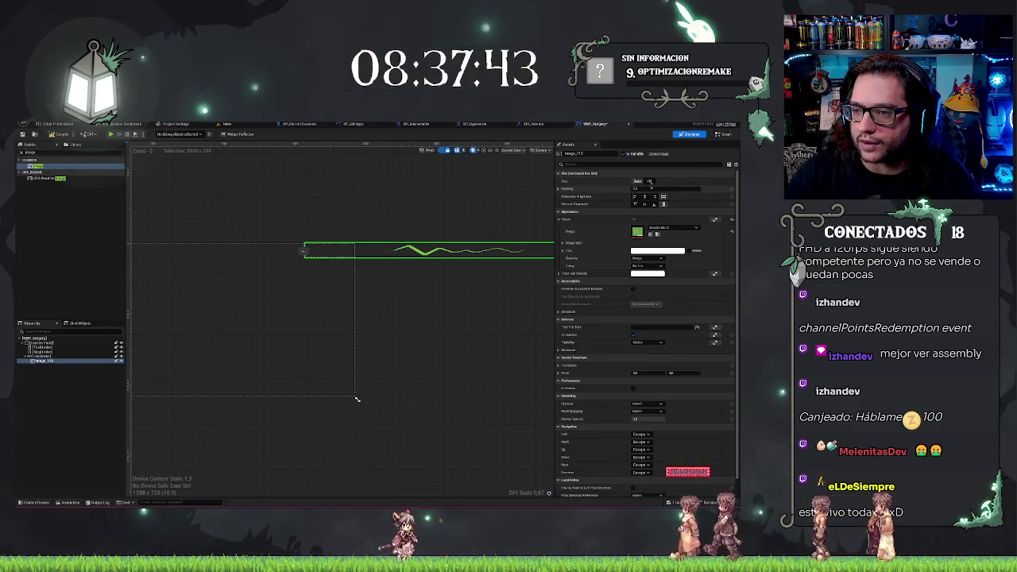
{"action": "scroll", "coordinate": [397, 250], "scroll_direction": "up", "scroll_amount": 1}
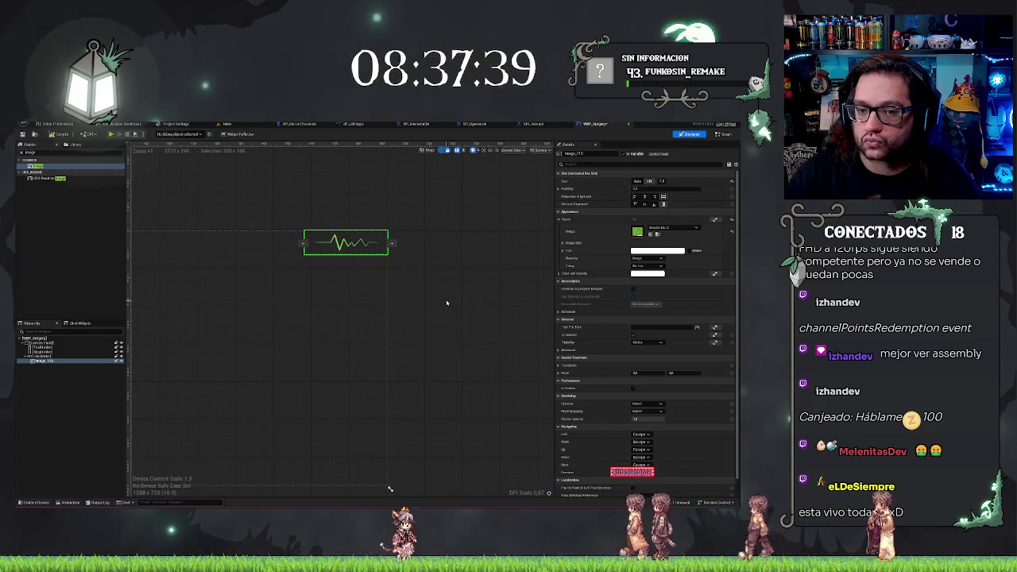
{"action": "left_click", "coordinate": [46, 357]}
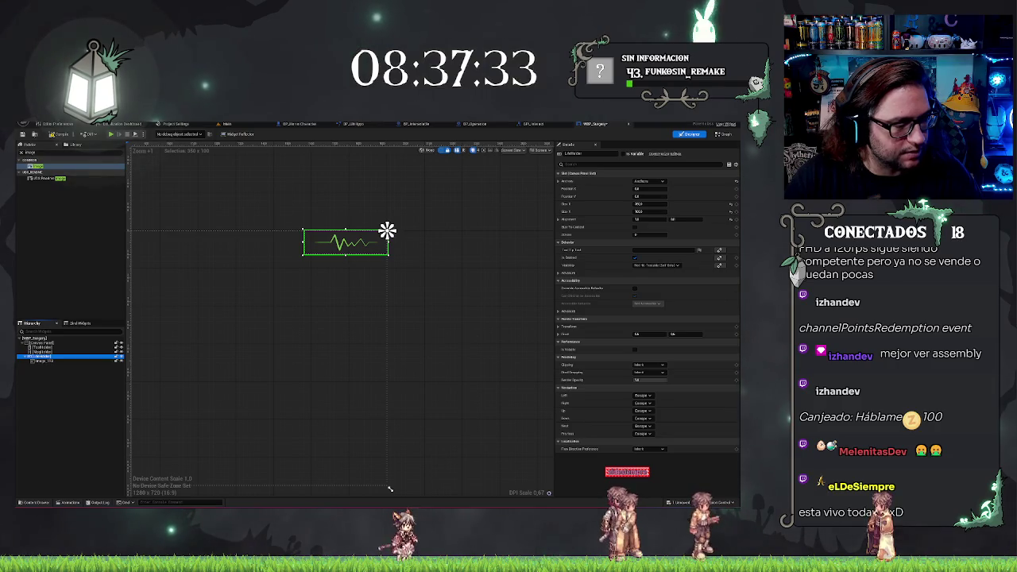
{"action": "key", "text": "alt+Tab"}
{"action": "key", "text": "alt+Tab"}
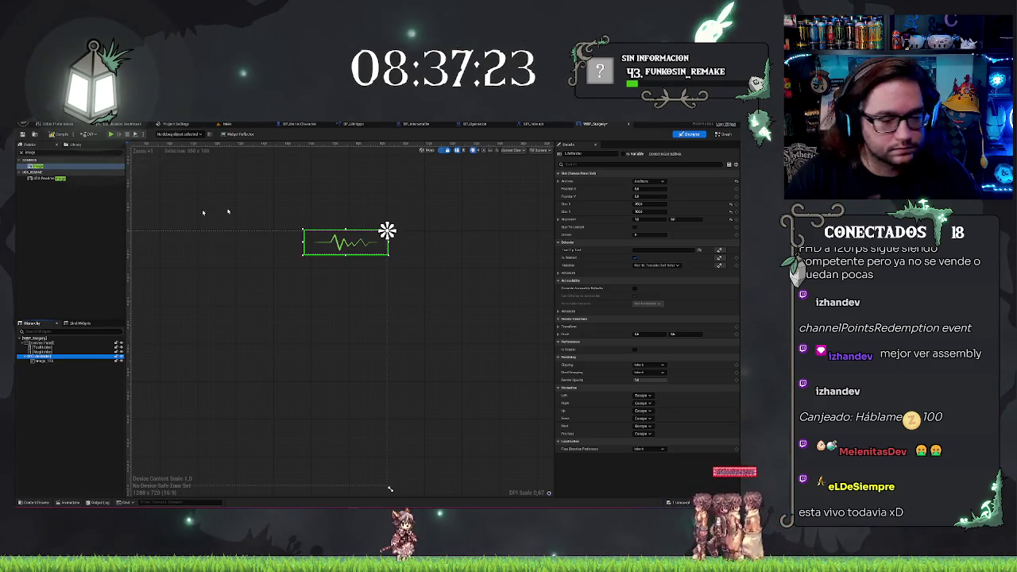
Add a Text Block to the heartbeat's box, centred horizontally and vertically.
{"action": "left_click", "coordinate": [79, 367]}
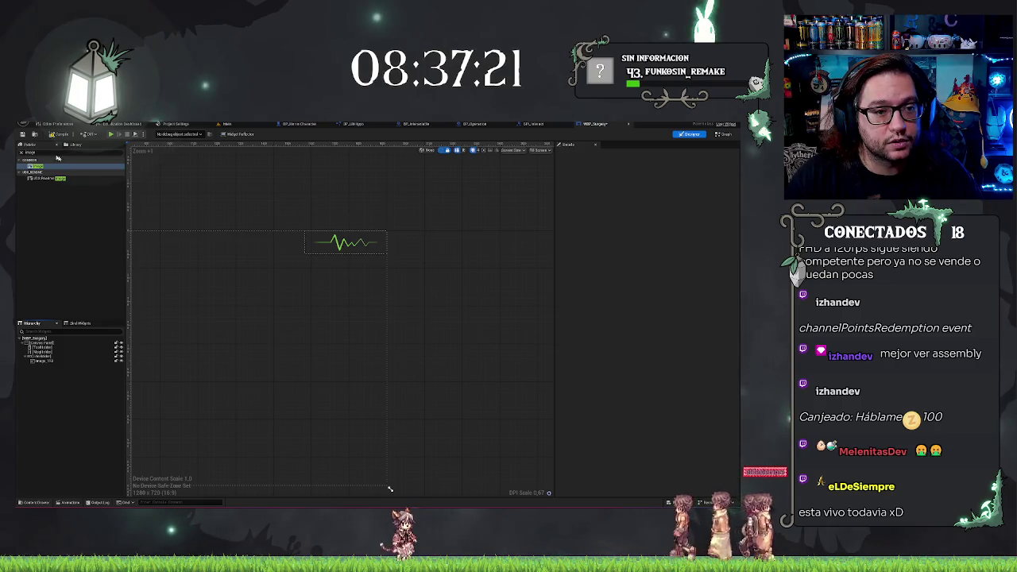
{"action": "type", "text": "e"}
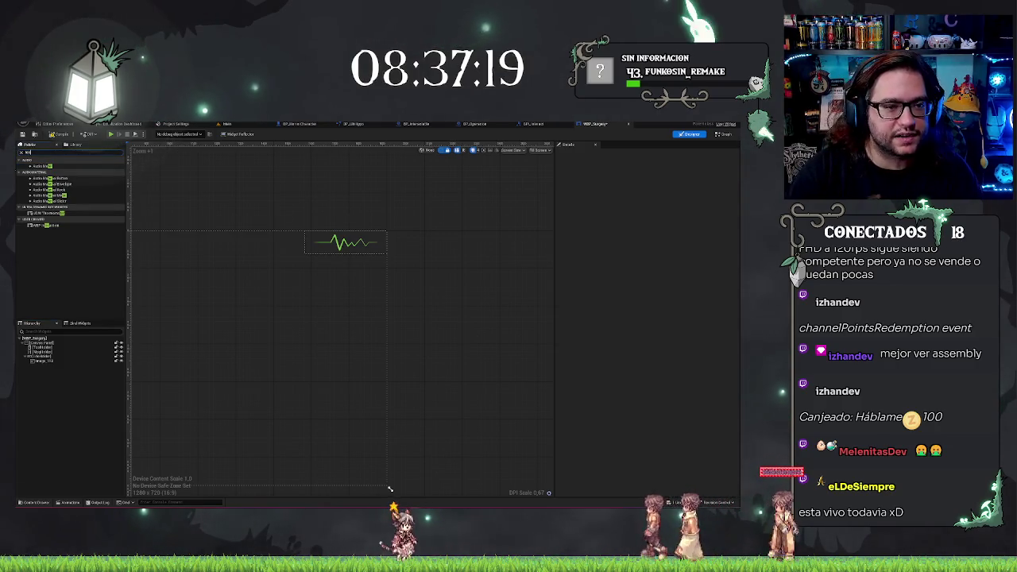
{"action": "type", "text": "x"}
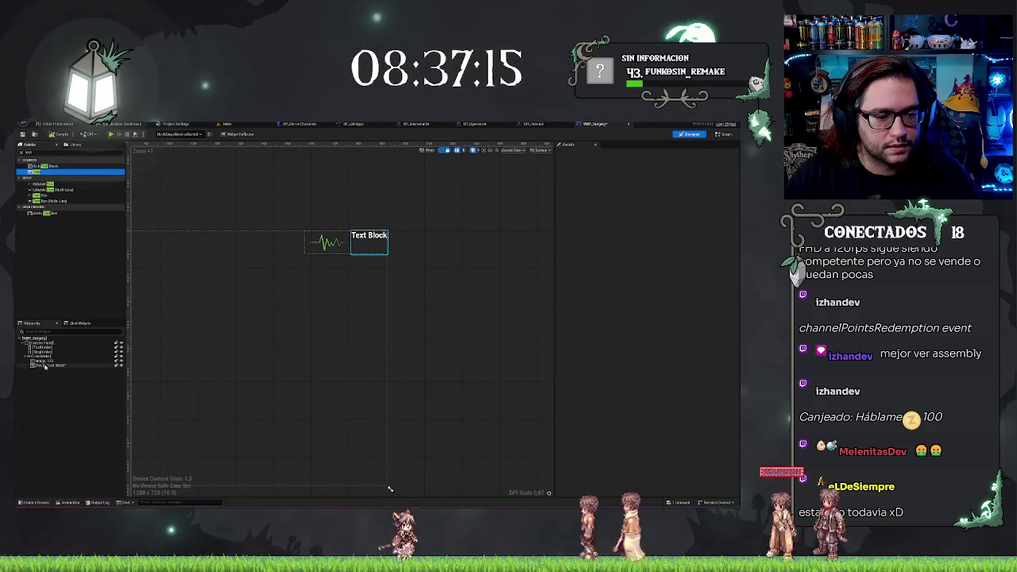
{"action": "left_click", "coordinate": [45, 366]}
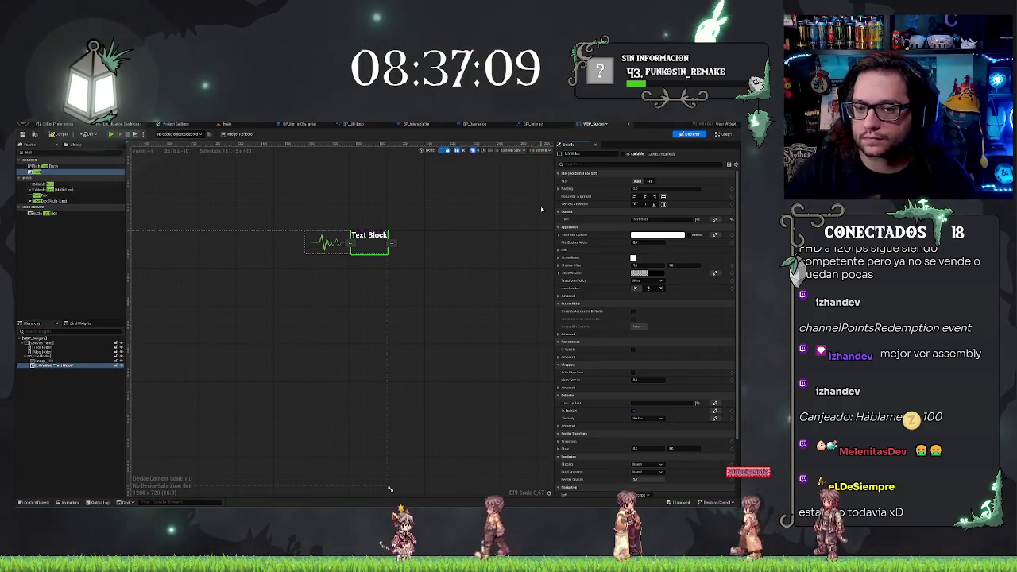
{"action": "left_click", "coordinate": [644, 196]}
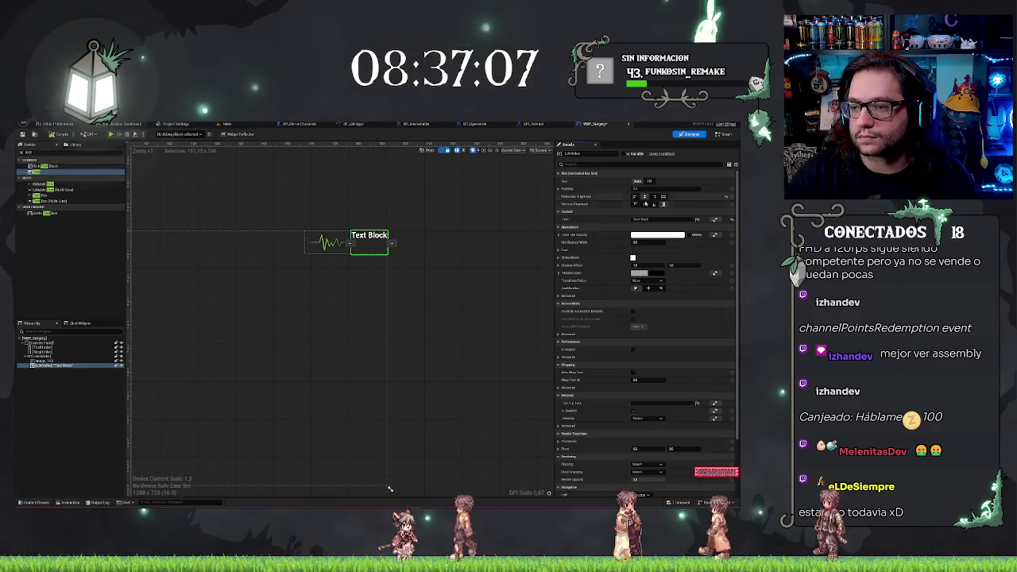
{"action": "left_click", "coordinate": [645, 204]}
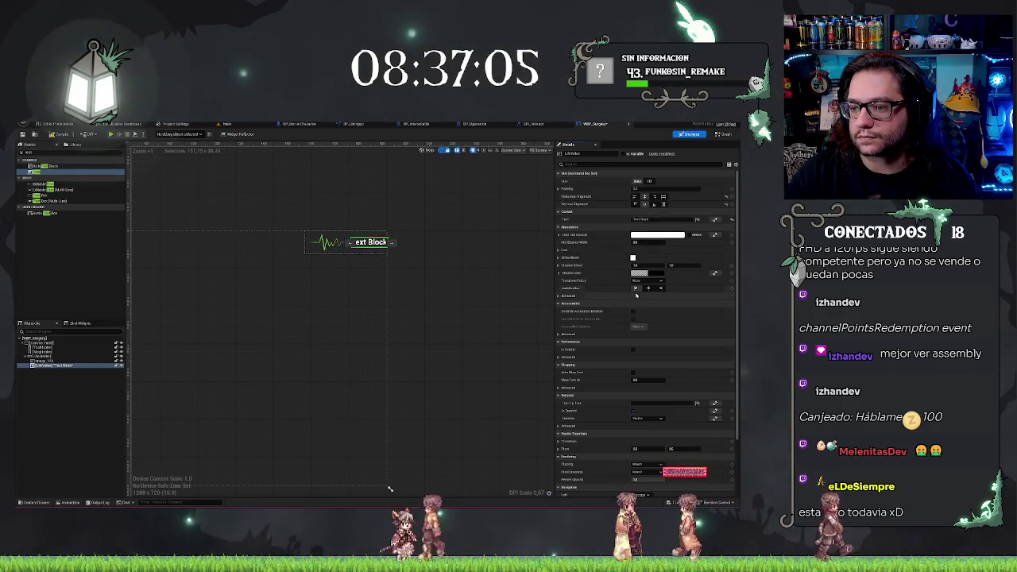
Set the text's font to the custom font family with the Bold typeface.
{"action": "left_click", "coordinate": [566, 251]}
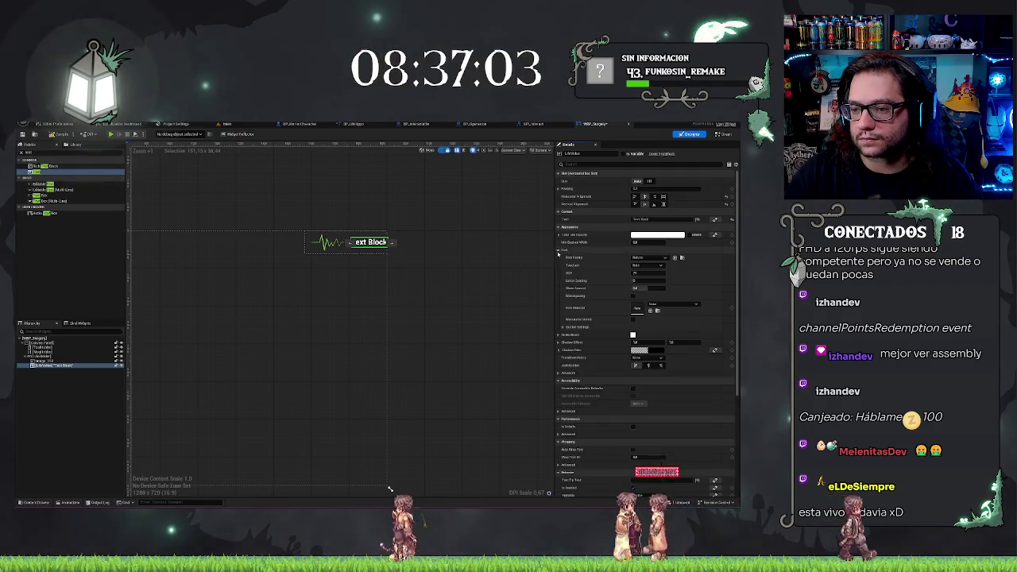
{"action": "left_click", "coordinate": [650, 257]}
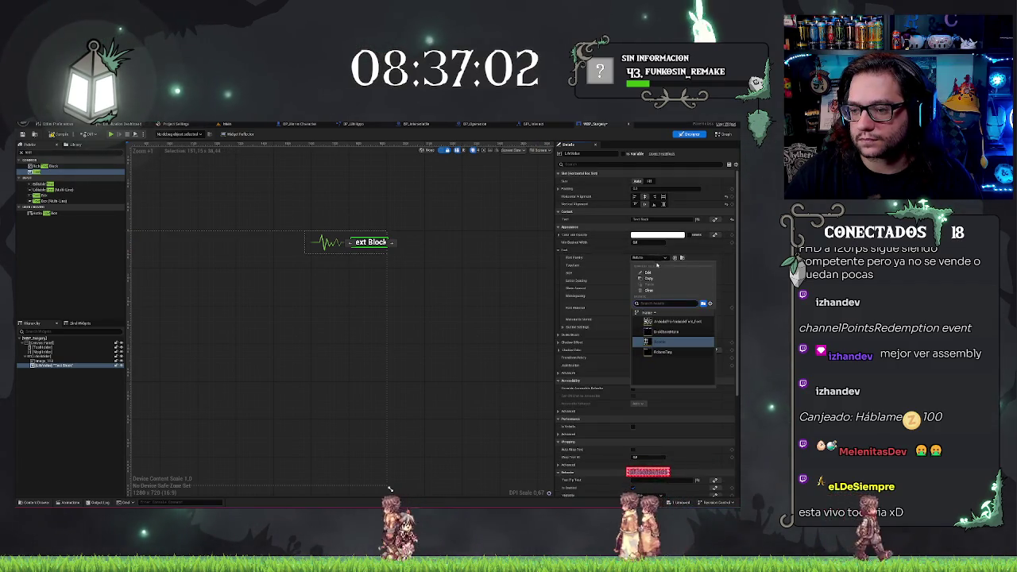
{"action": "left_click", "coordinate": [668, 321]}
{"action": "left_click", "coordinate": [659, 265]}
{"action": "left_click", "coordinate": [647, 276]}
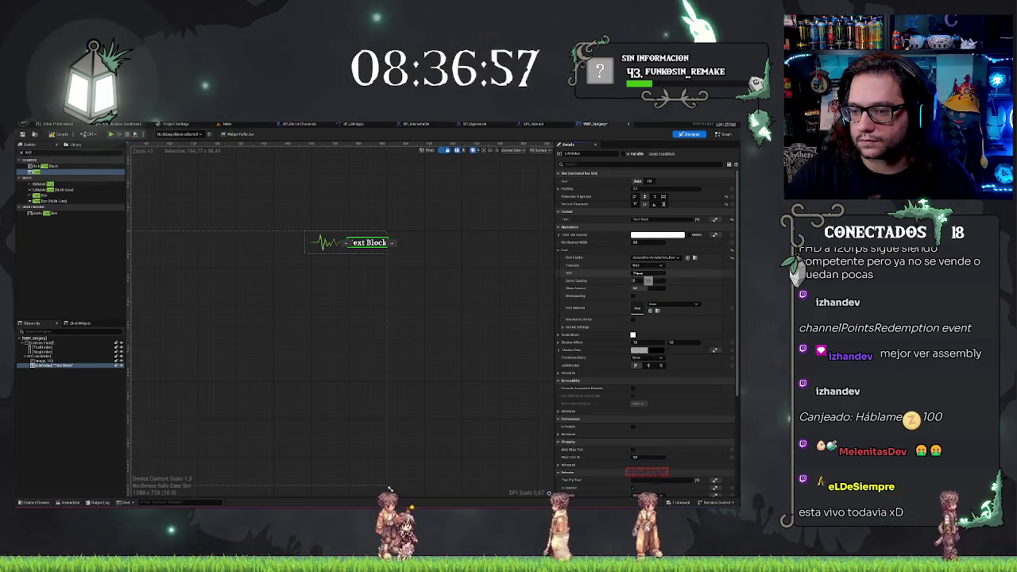
{"action": "left_click", "coordinate": [651, 219]}
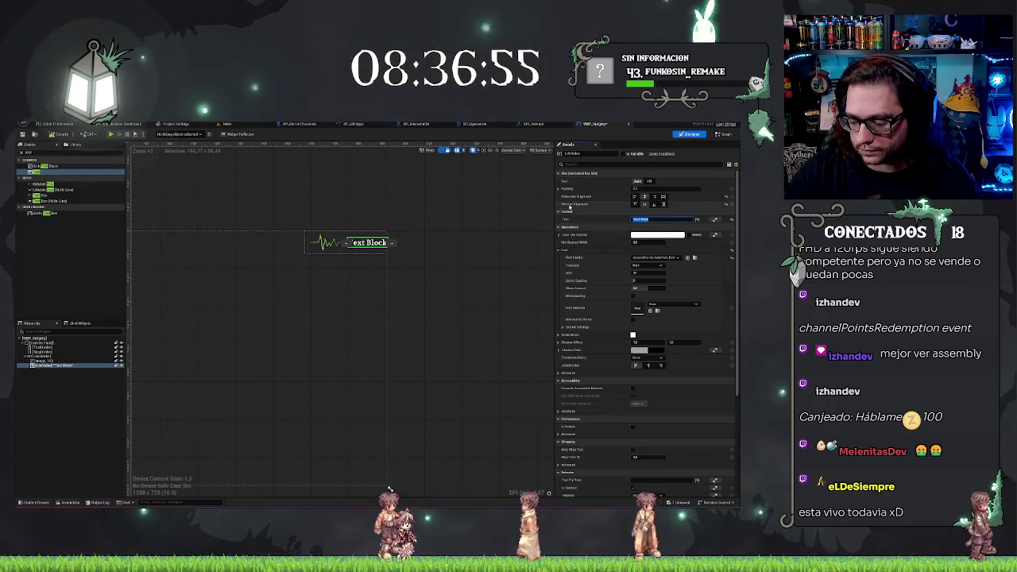
Enter the '90' readout text and centre the HUD in the designer view.
{"action": "type", "text": "00"}
{"action": "scroll", "coordinate": [360, 253], "scroll_direction": "up", "scroll_amount": 3}
{"action": "left_click", "coordinate": [484, 274]}
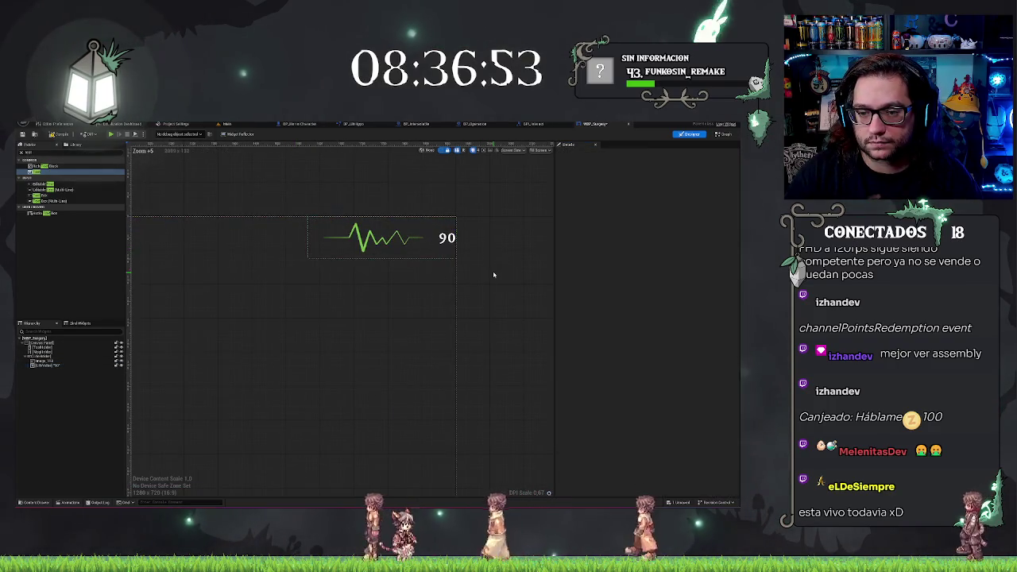
{"action": "left_click", "coordinate": [448, 238]}
{"action": "left_click", "coordinate": [499, 278]}
{"action": "left_click_drag", "start_coordinate": [499, 278], "coordinate": [476, 271]}
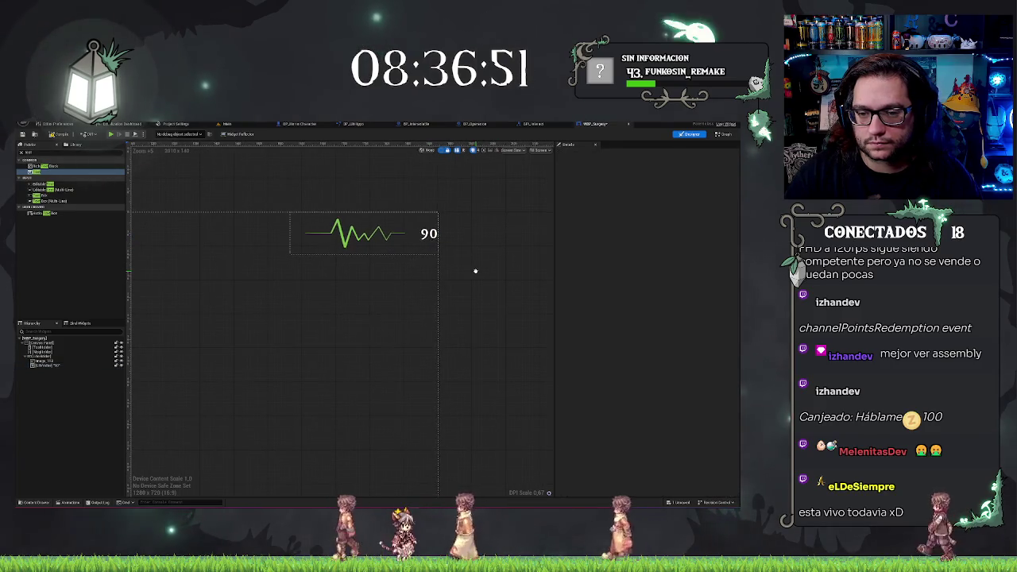
{"action": "left_click", "coordinate": [429, 233]}
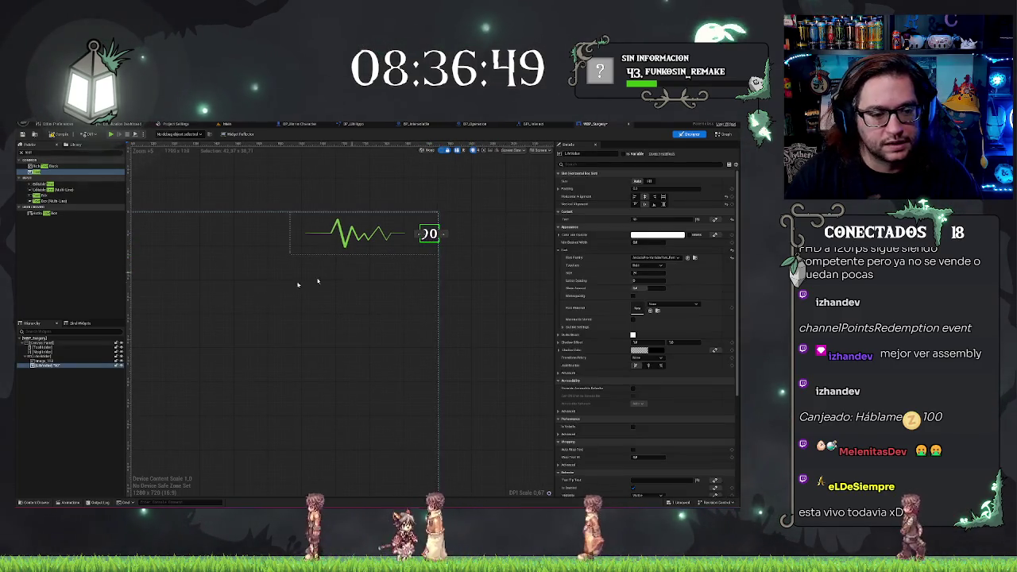
Reposition the heartbeat image inside its box, then clear the 'audio' Palette search.
{"action": "left_click", "coordinate": [79, 361]}
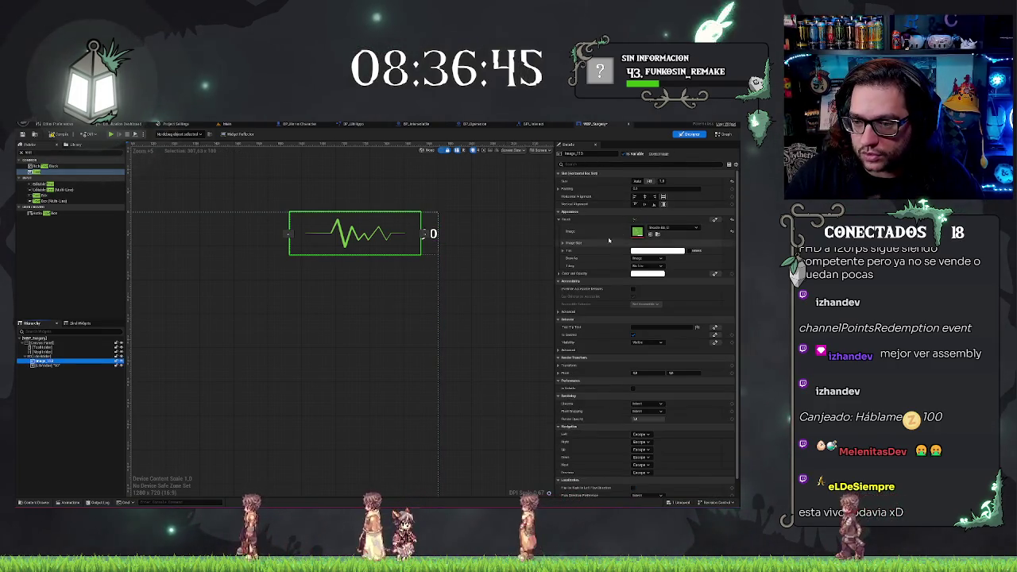
{"action": "left_click_drag", "start_coordinate": [405, 239], "coordinate": [425, 291]}
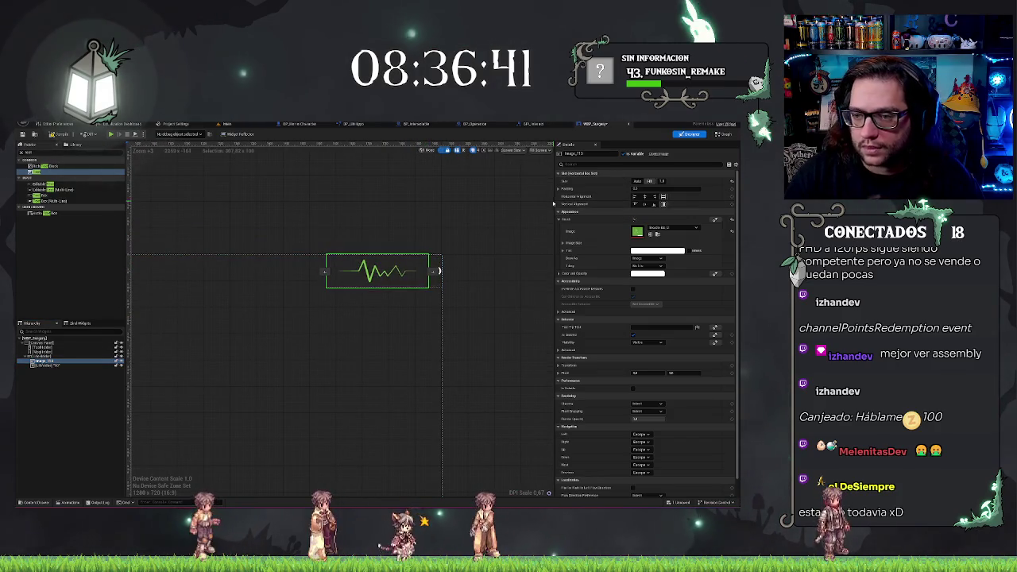
{"action": "left_click", "coordinate": [64, 387]}
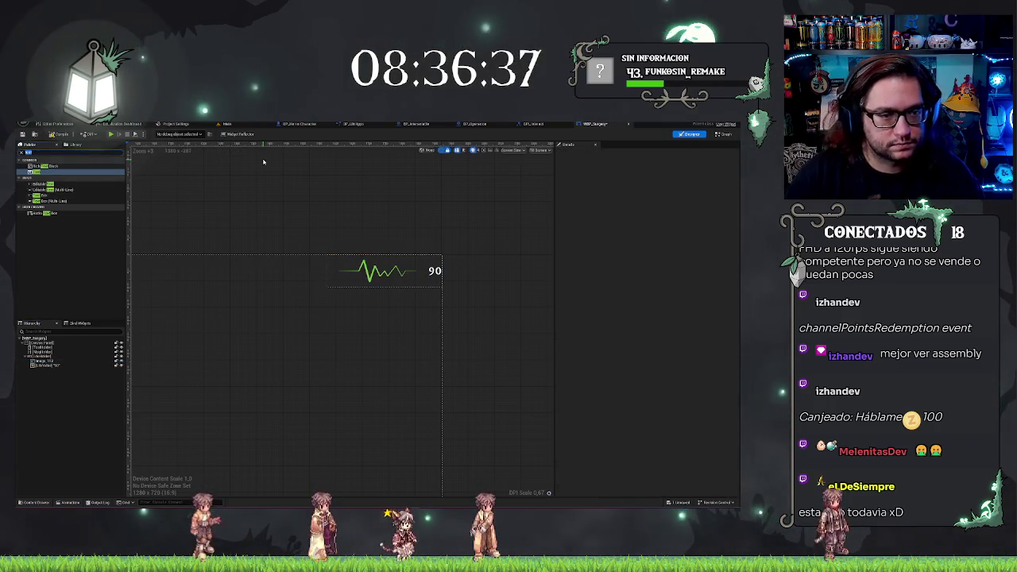
{"action": "type", "text": "audio"}
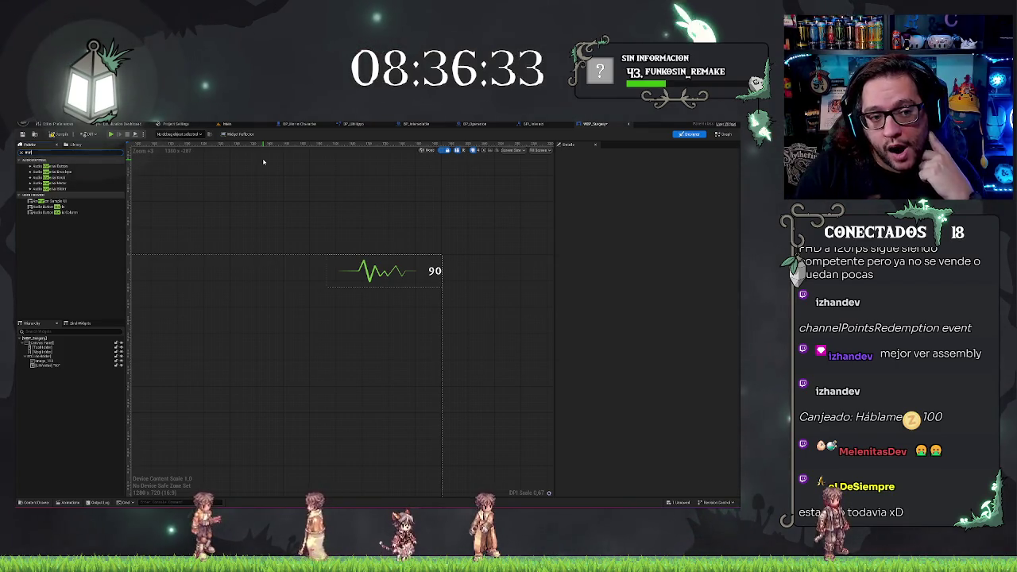
{"action": "key", "text": "BackSpace"}
{"action": "key", "text": "BackSpace"}
{"action": "key", "text": "BackSpace"}
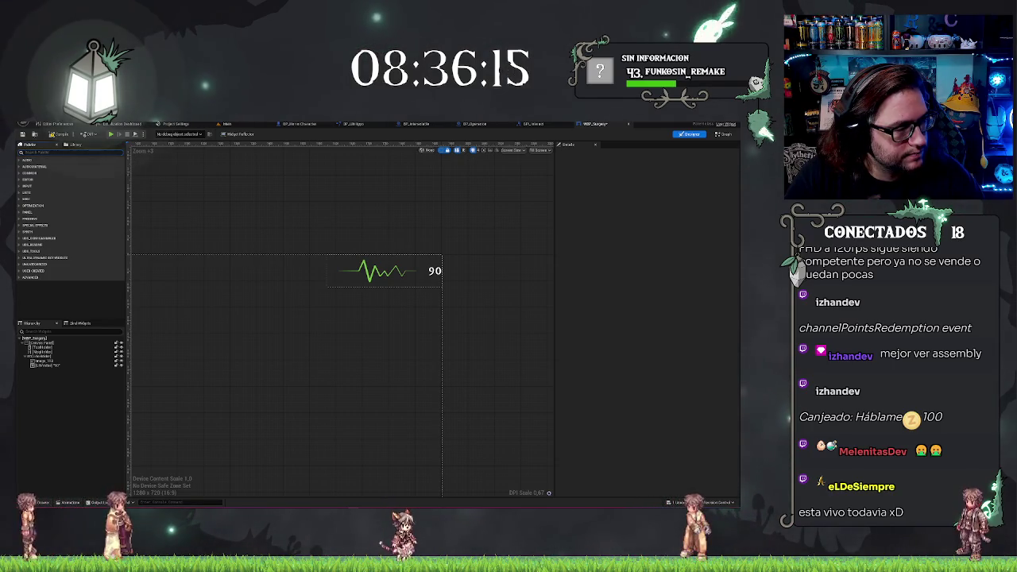
{"action": "left_click_drag", "start_coordinate": [499, 254], "coordinate": [502, 249]}
{"action": "scroll", "coordinate": [503, 249], "scroll_direction": "down", "scroll_amount": 3}
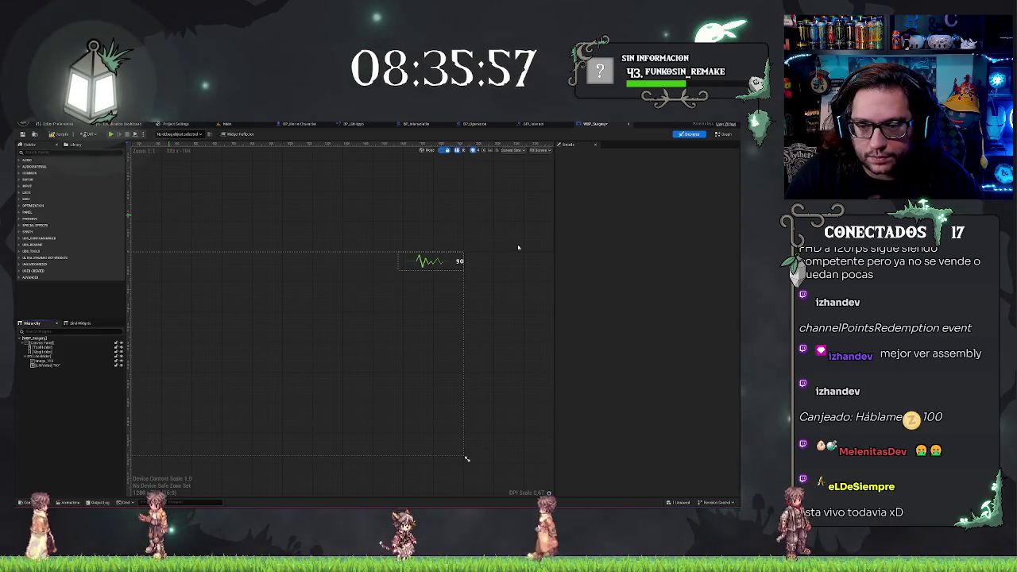
{"action": "scroll", "coordinate": [448, 270], "scroll_direction": "up", "scroll_amount": 2}
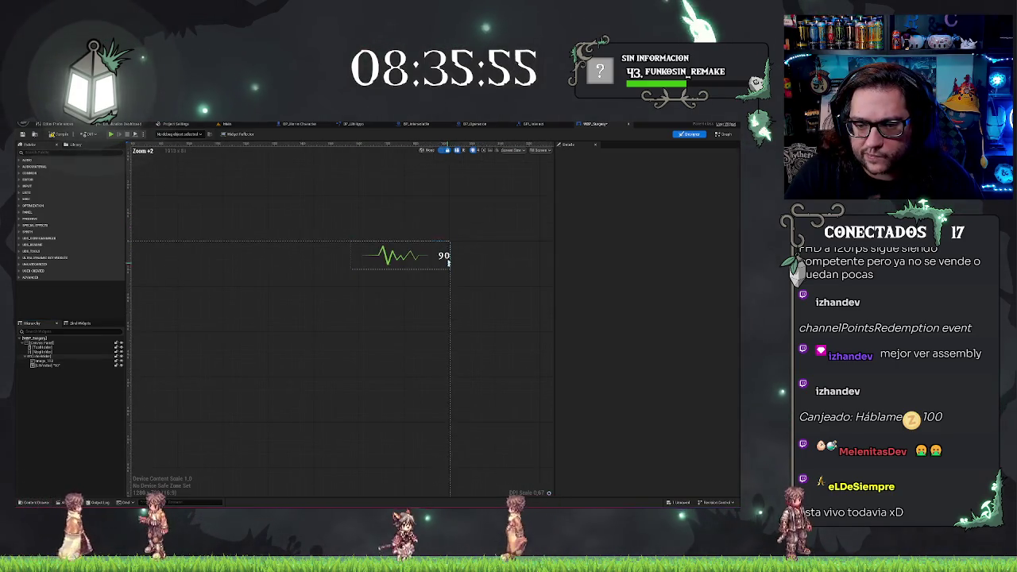
{"action": "scroll", "coordinate": [373, 225], "scroll_direction": "down", "scroll_amount": 1}
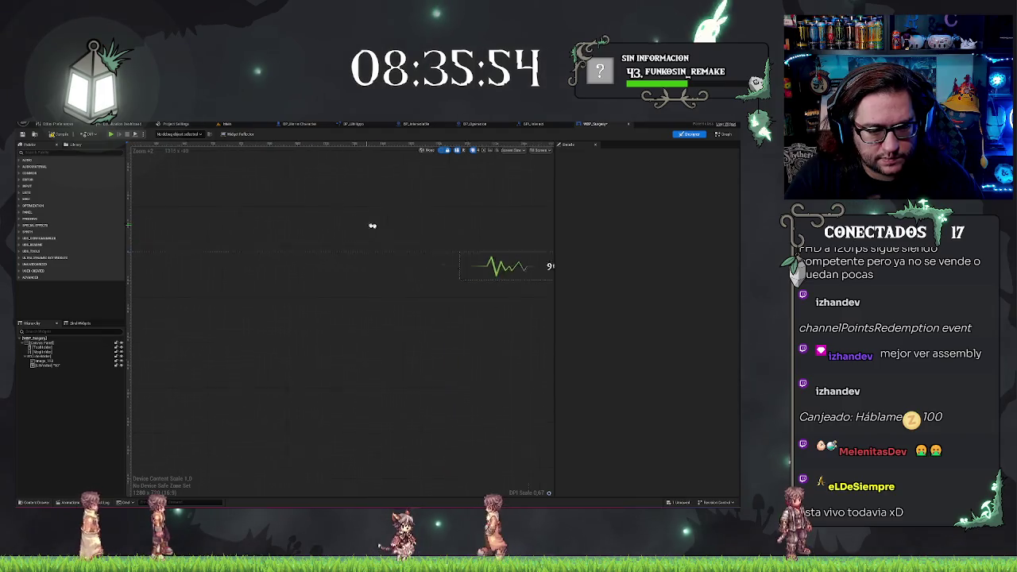
{"action": "left_click", "coordinate": [42, 351]}
{"action": "scroll", "coordinate": [163, 280], "scroll_direction": "down", "scroll_amount": 3}
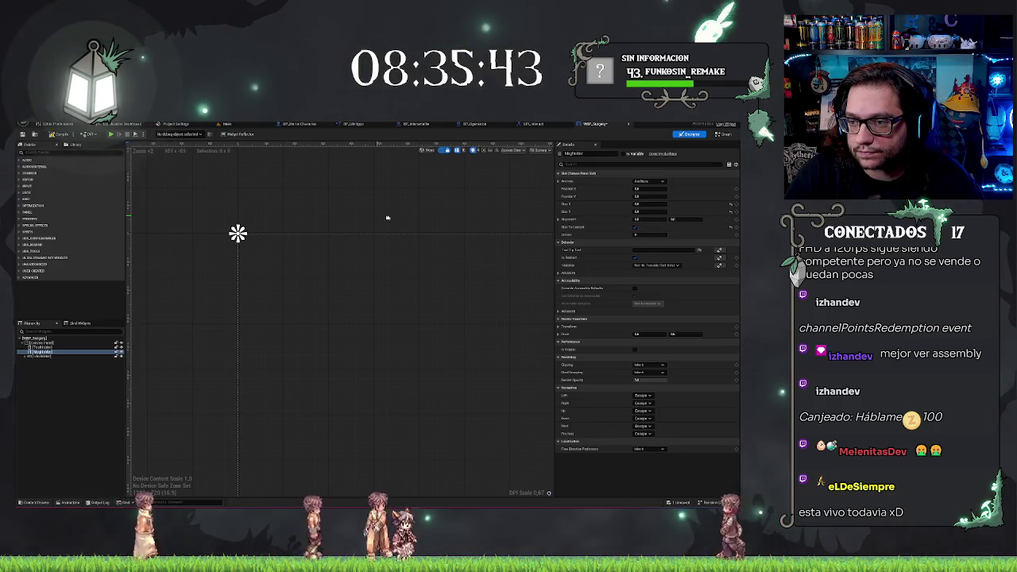
Add an objective Text widget, duplicate it, and rename the copy Target.
{"action": "scroll", "coordinate": [350, 208], "scroll_direction": "down", "scroll_amount": 3}
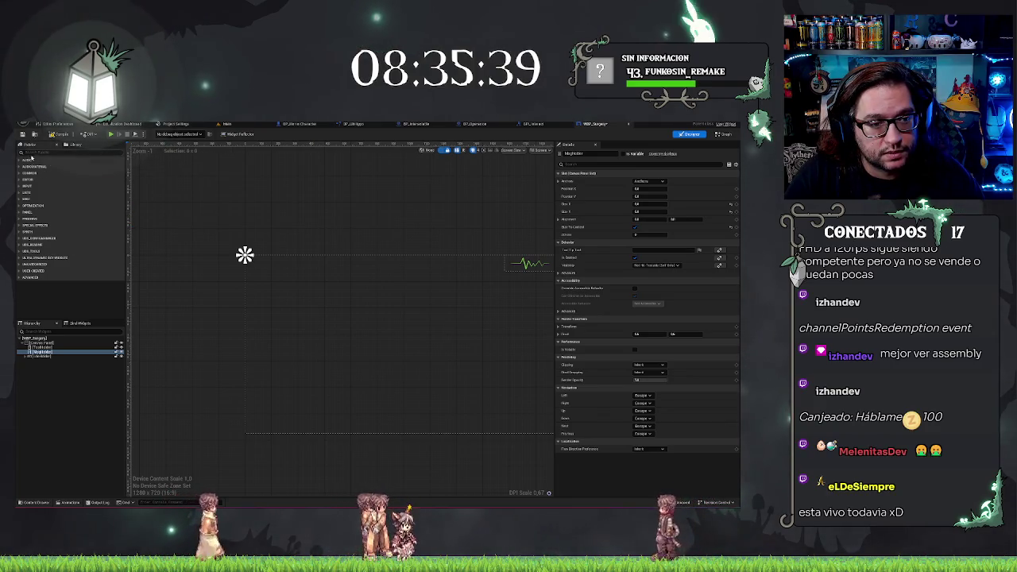
{"action": "type", "text": "text"}
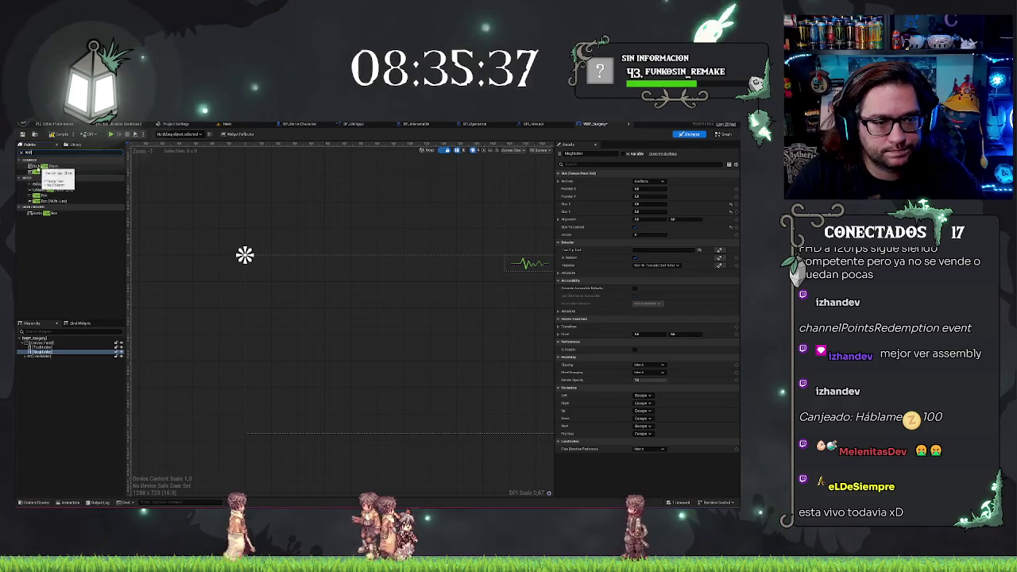
{"action": "mouse_move", "coordinate": [38, 173]}
{"action": "left_mouse_down"}
{"action": "mouse_move", "coordinate": [67, 375]}
{"action": "mouse_move", "coordinate": [39, 355]}
{"action": "left_mouse_up"}
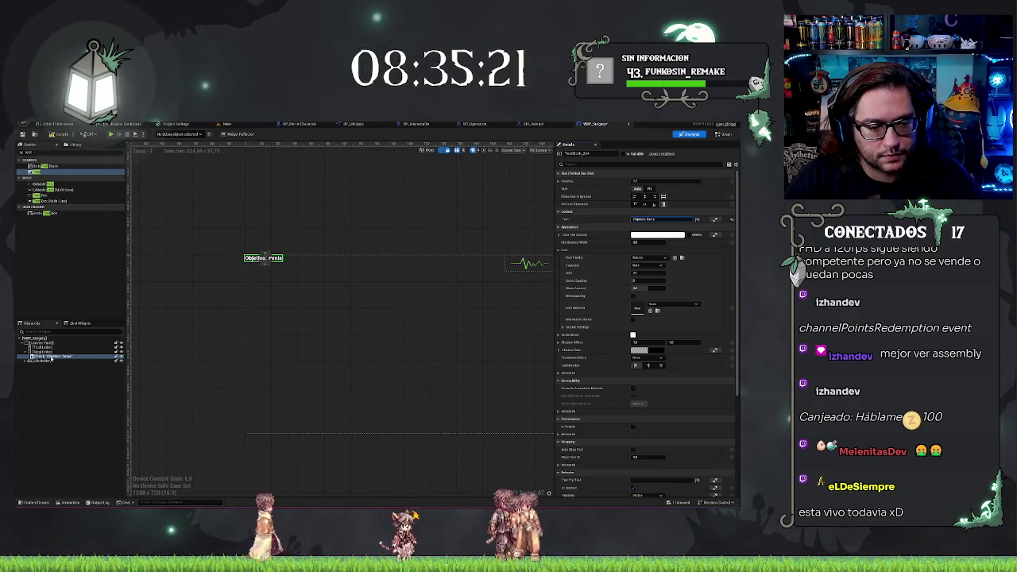
{"action": "key", "text": "ctrl+d"}
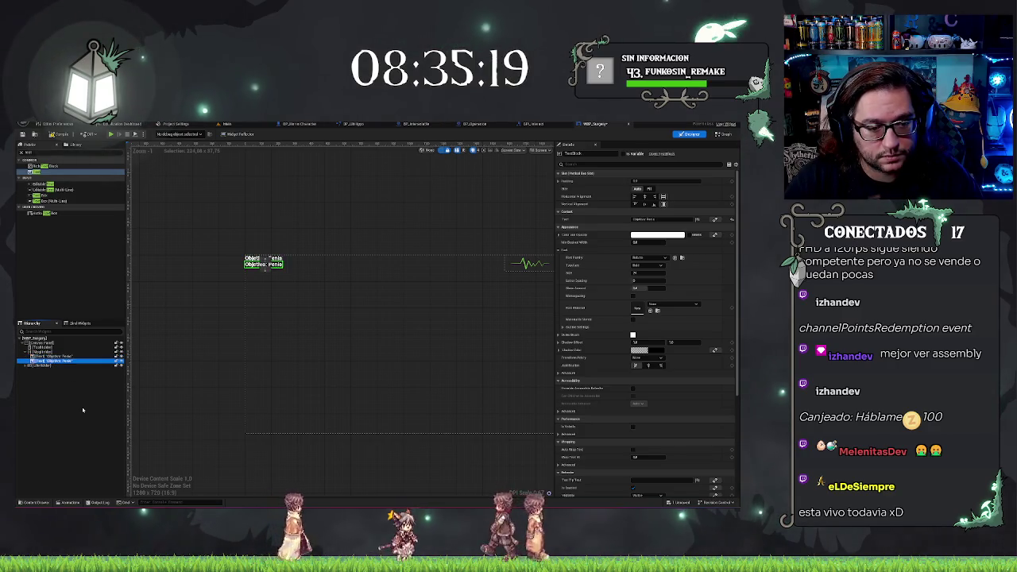
{"action": "left_click", "coordinate": [57, 362]}
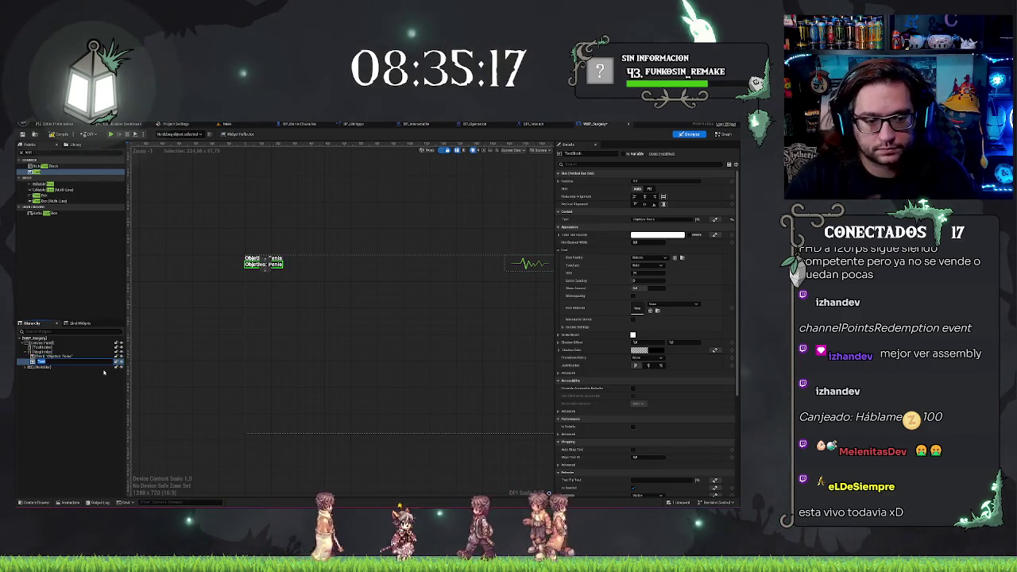
{"action": "key", "text": "Return"}
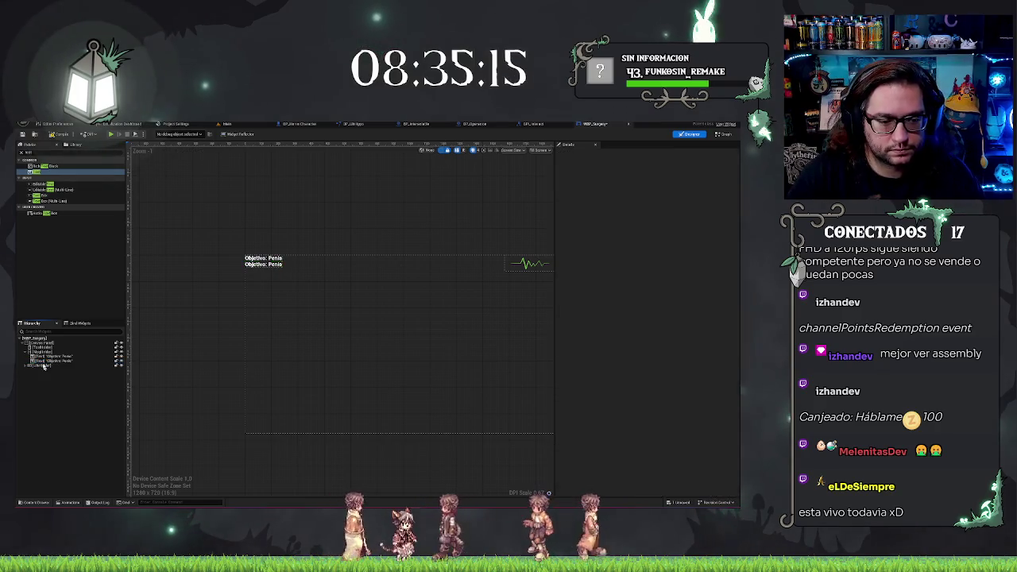
{"action": "left_click_drag", "start_coordinate": [47, 363], "coordinate": [47, 354]}
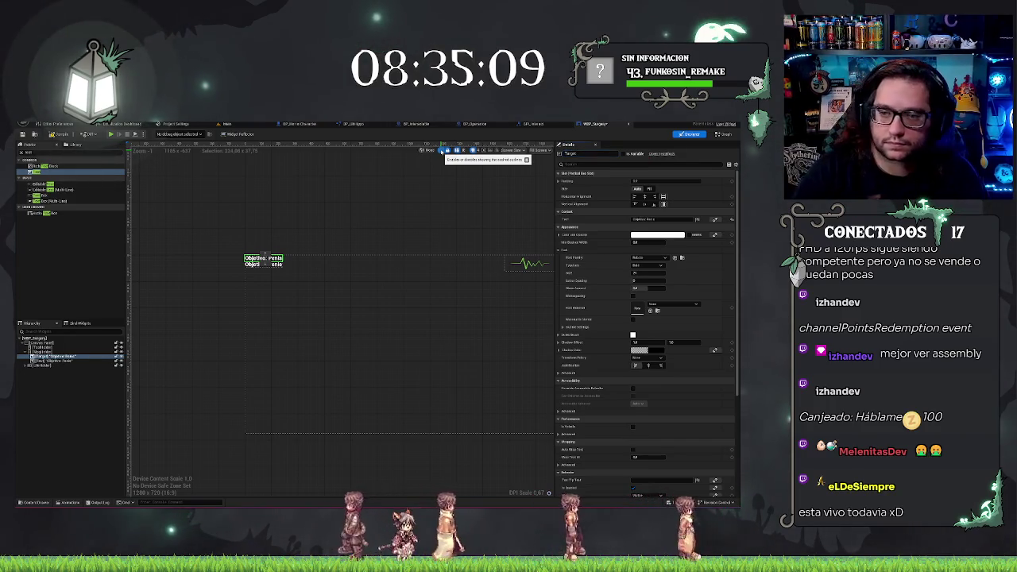
Reorder the objective labels so Target sits above the other text in the hierarchy.
{"action": "left_click", "coordinate": [42, 360]}
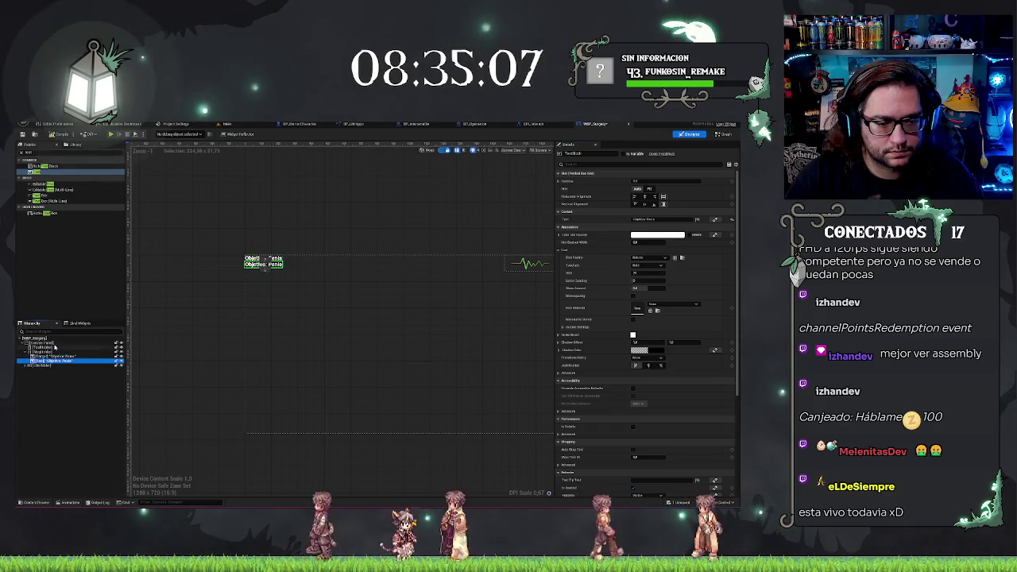
{"action": "key", "text": "ctrl+z"}
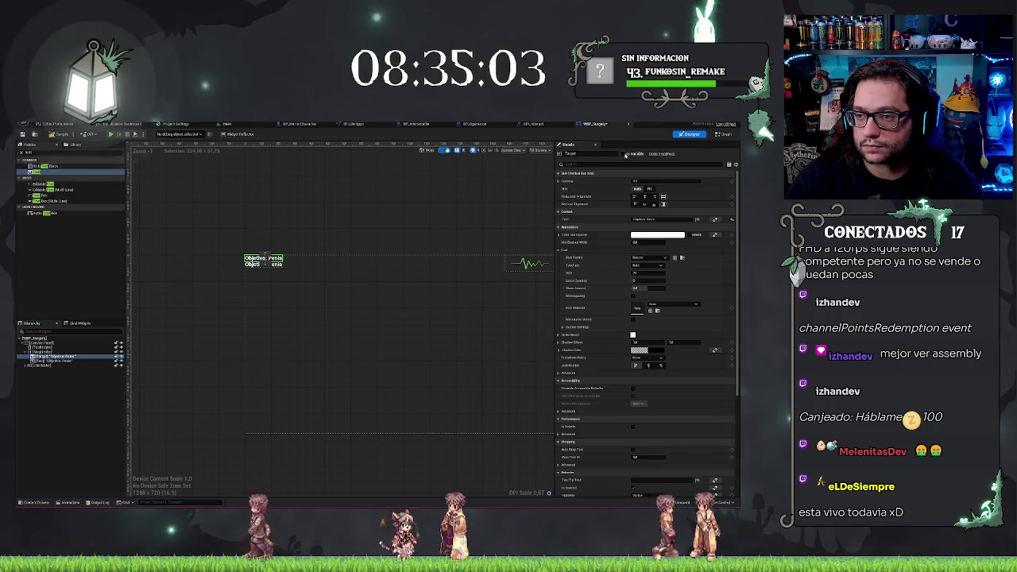
{"action": "key", "text": "ctrl+y"}
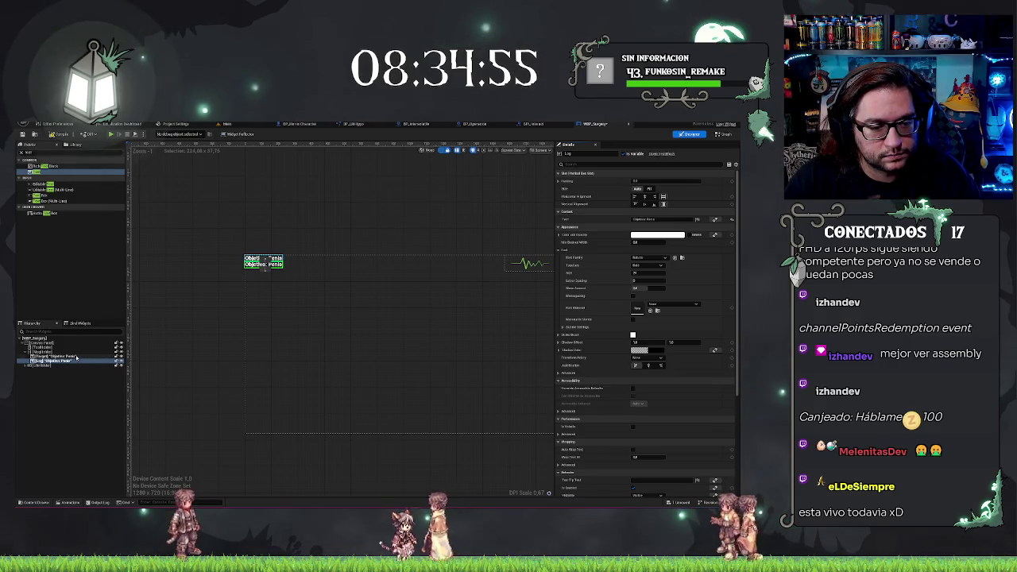
{"action": "key", "text": "ctrl+z"}
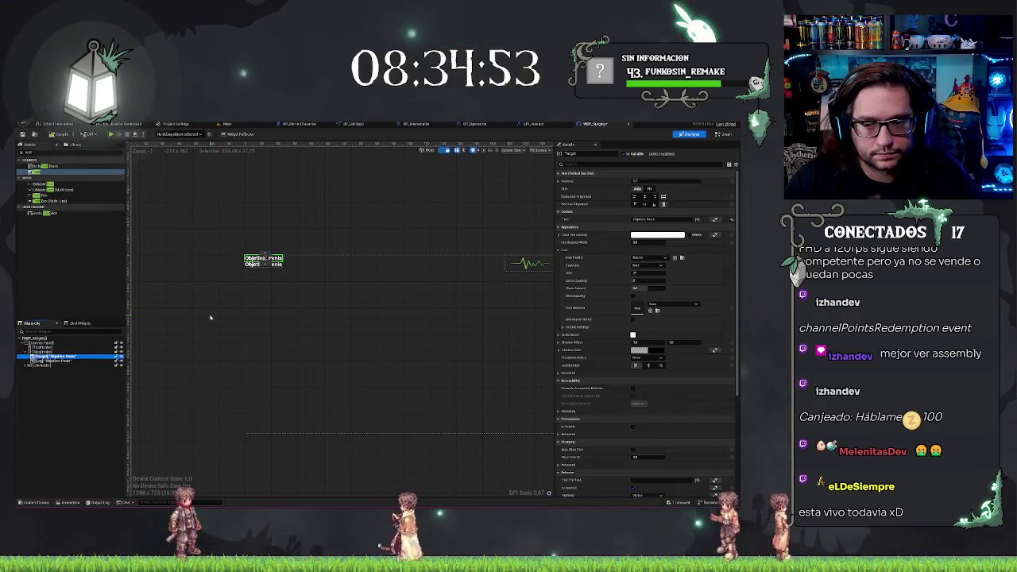
{"action": "scroll", "coordinate": [391, 320], "scroll_direction": "up", "scroll_amount": 1}
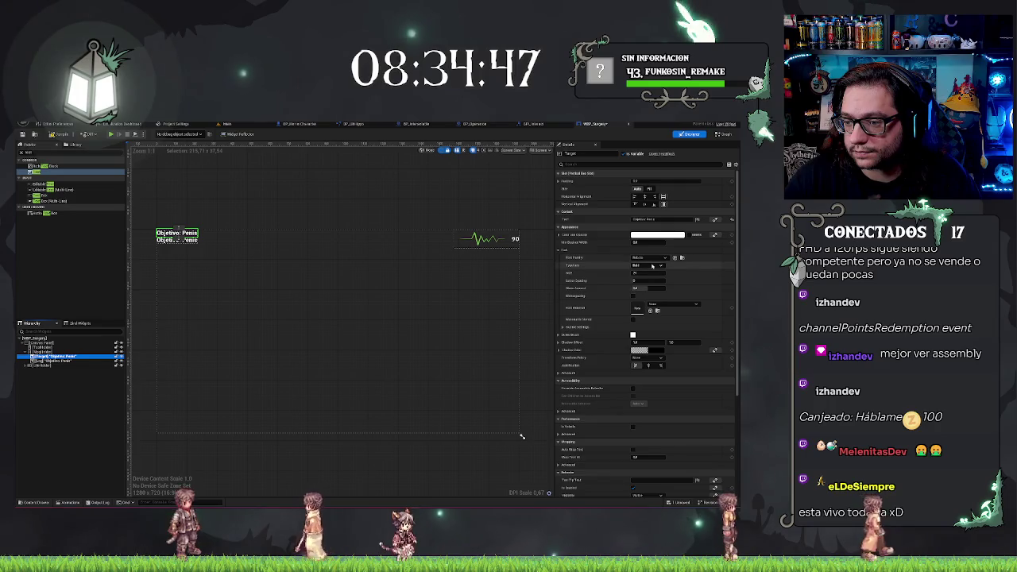
Make the Target font Bold Italic with adjusted size and letter spacing, 0.5 skew, and monospacing.
{"action": "left_click", "coordinate": [651, 266]}
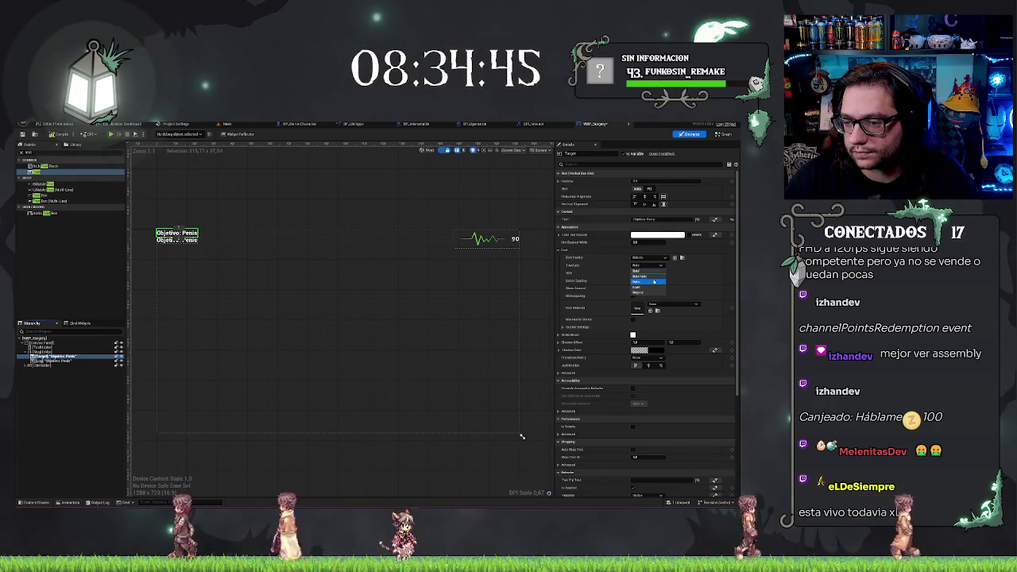
{"action": "left_click", "coordinate": [652, 275]}
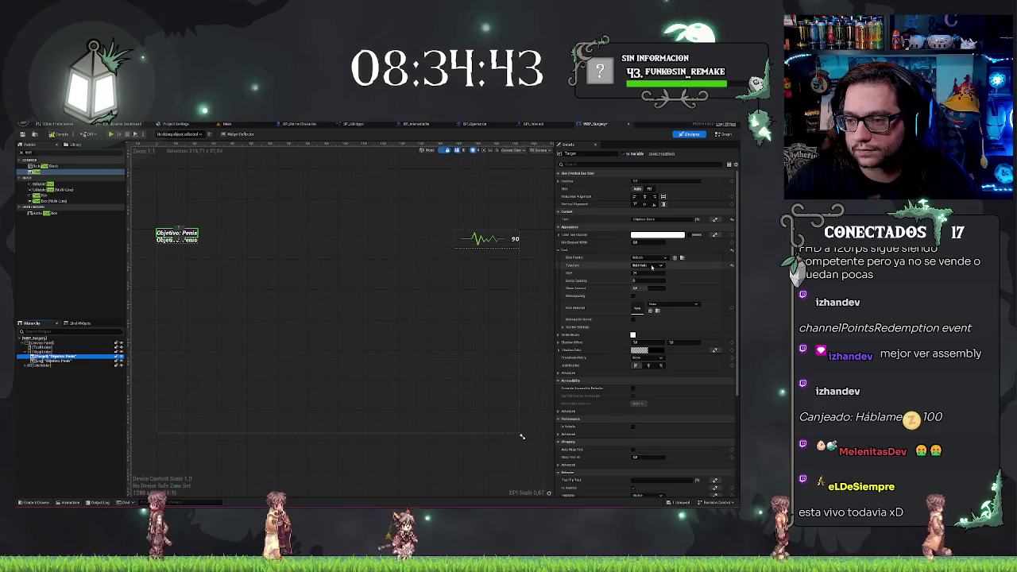
{"action": "left_click", "coordinate": [661, 272]}
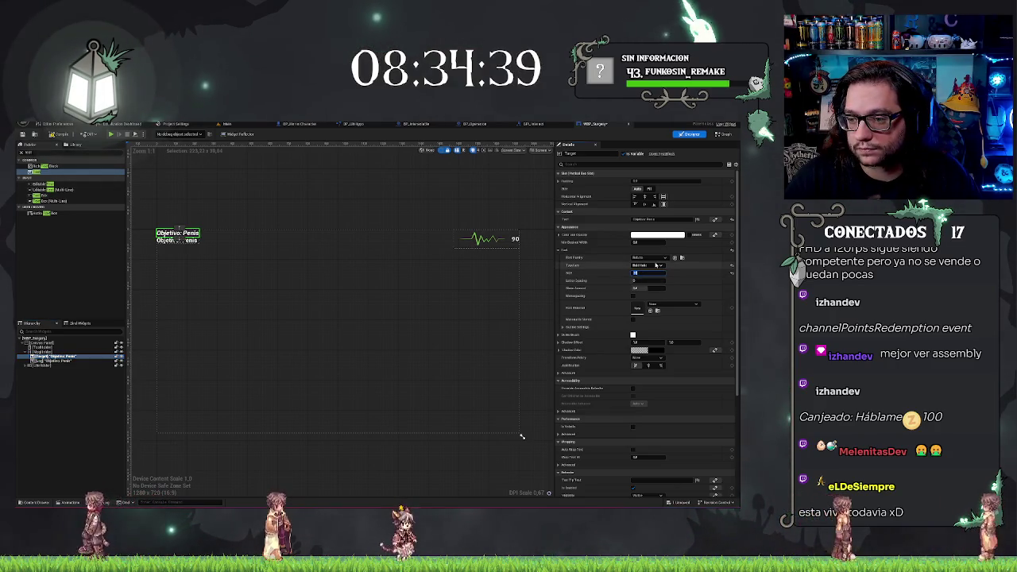
{"action": "left_click", "coordinate": [646, 281]}
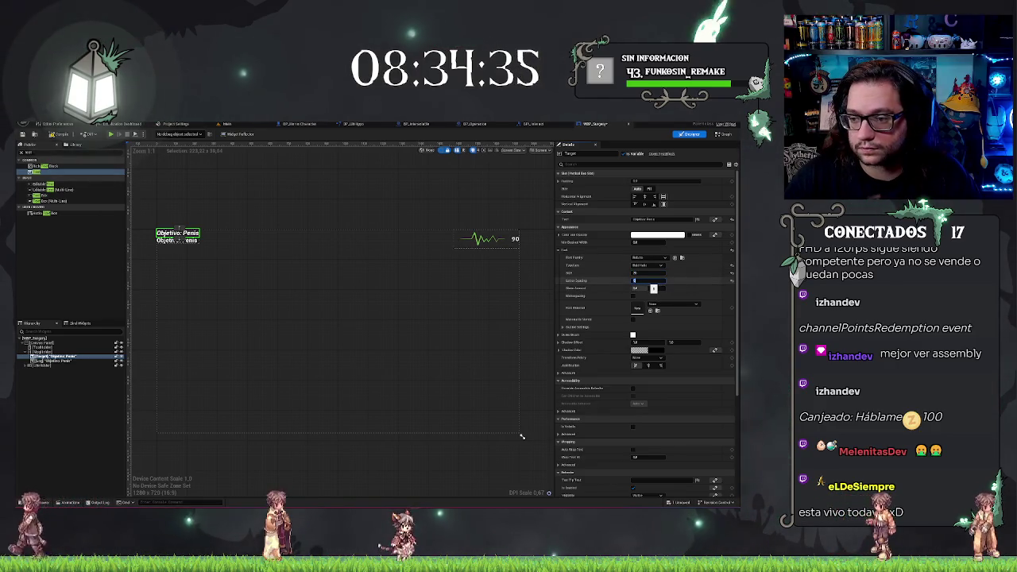
{"action": "key", "text": "Return"}
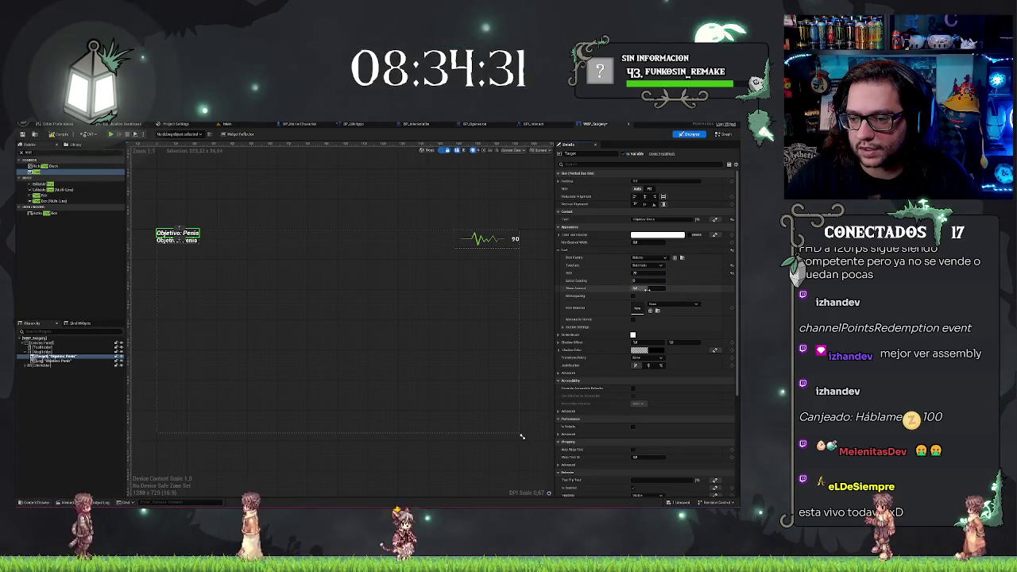
{"action": "left_click", "coordinate": [646, 289]}
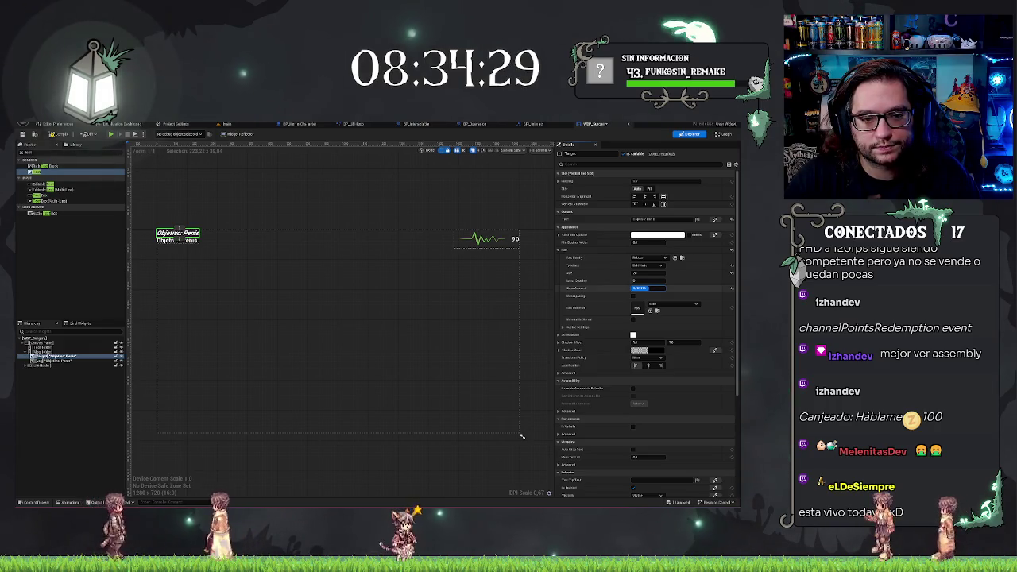
{"action": "type", "text": "0.5"}
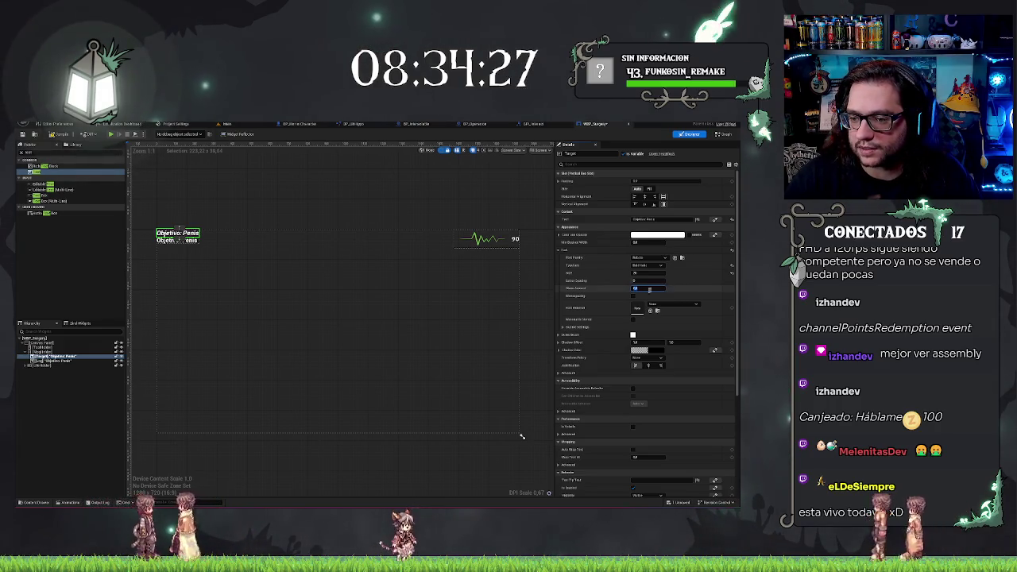
{"action": "left_click", "coordinate": [634, 297]}
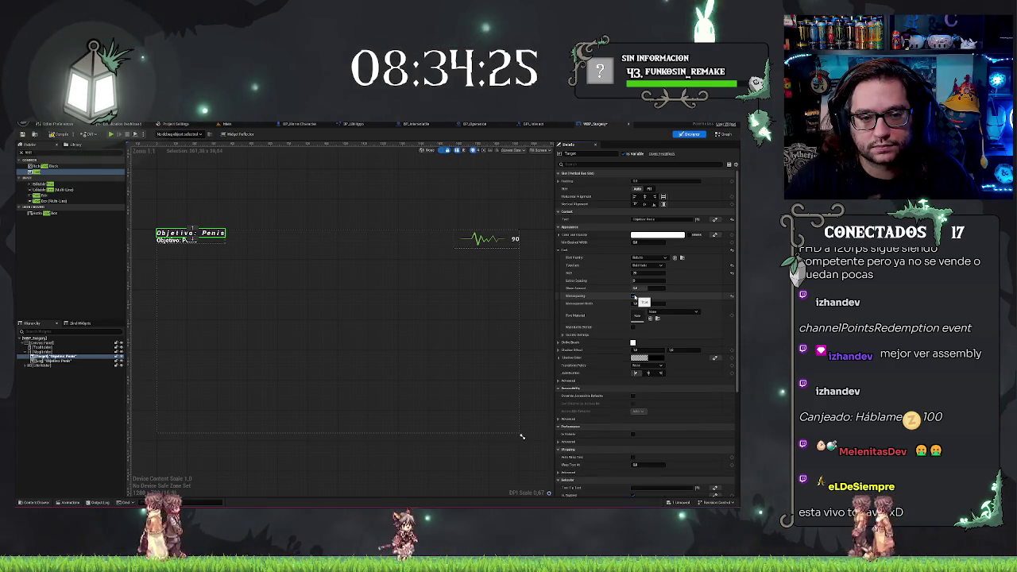
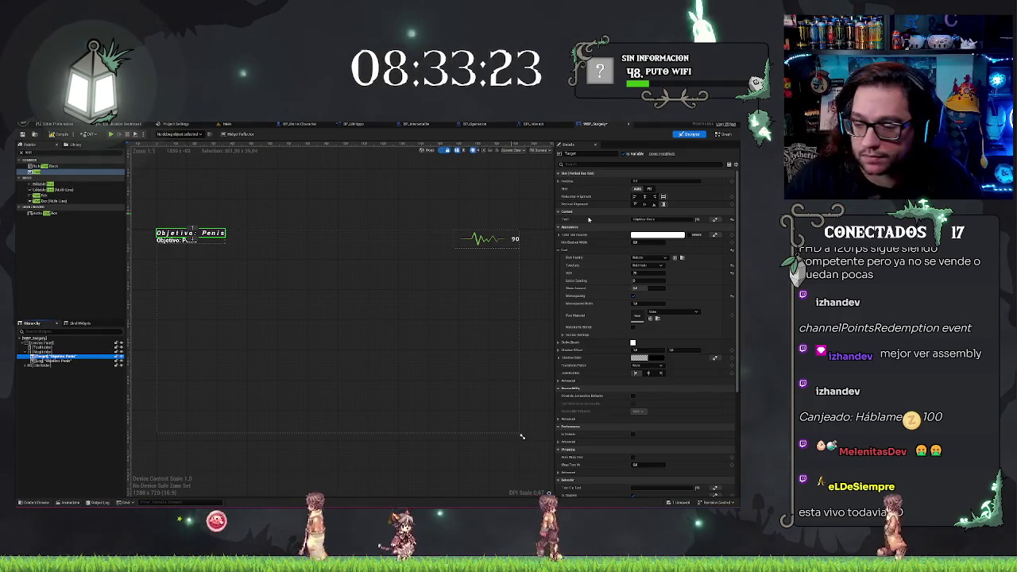
Set the label's letter spacing to 0 and bring the whole HUD panel into view.
{"action": "left_click", "coordinate": [635, 303]}
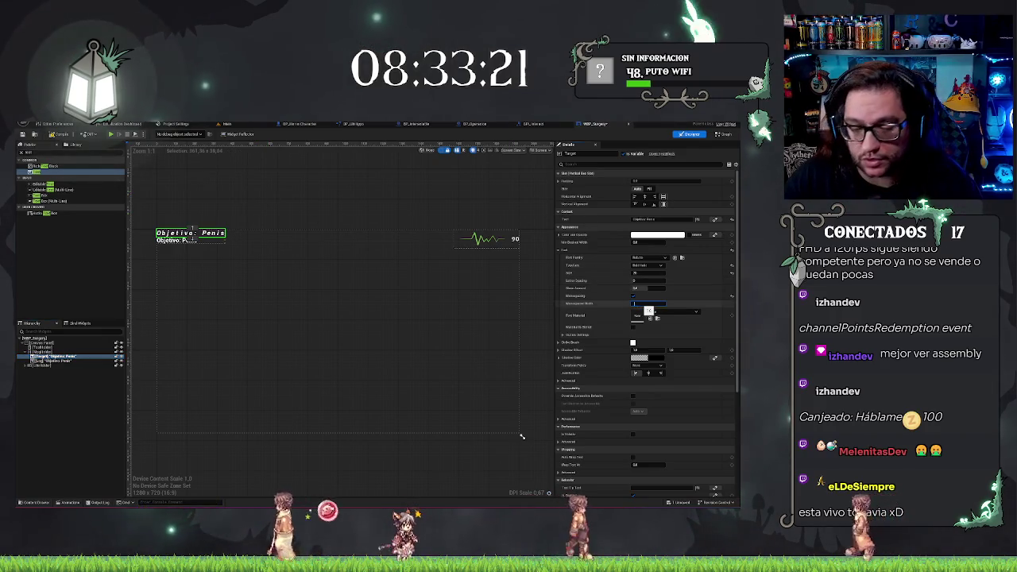
{"action": "type", "text": "0"}
{"action": "key", "text": "Return"}
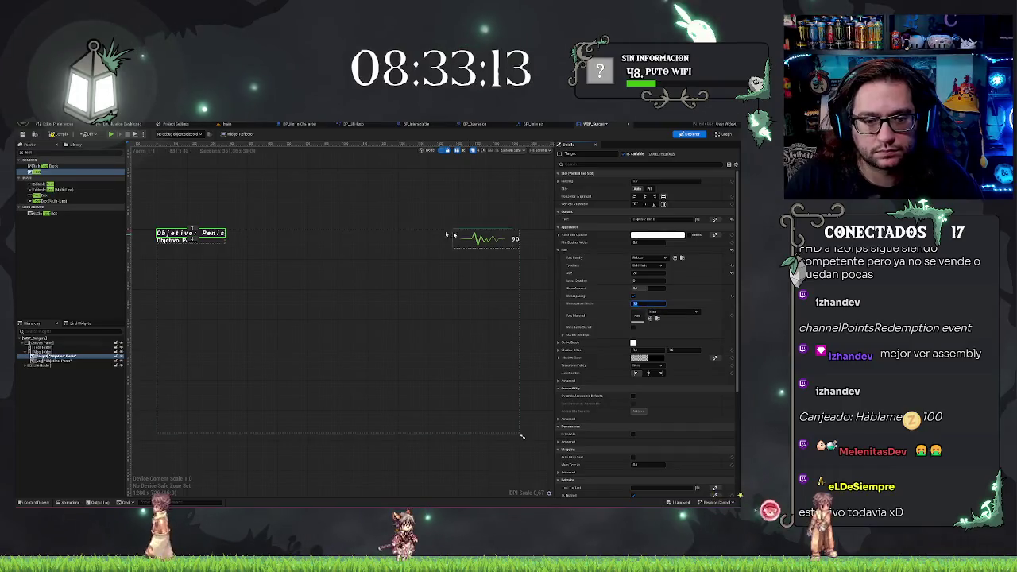
{"action": "left_click", "coordinate": [450, 257]}
{"action": "mouse_move", "coordinate": [446, 225]}
{"action": "left_mouse_down"}
{"action": "mouse_move", "coordinate": [357, 223]}
{"action": "mouse_move", "coordinate": [396, 229]}
{"action": "left_mouse_up"}
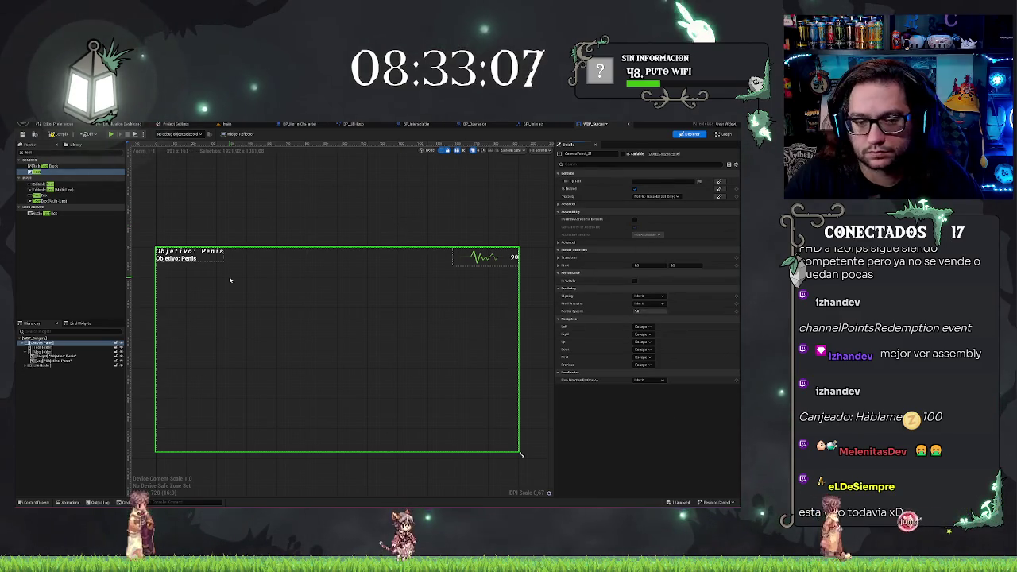
Give the second Objetivo label the Regular typeface and set its skew back to 0.
{"action": "left_click", "coordinate": [170, 261]}
{"action": "left_click", "coordinate": [170, 261]}
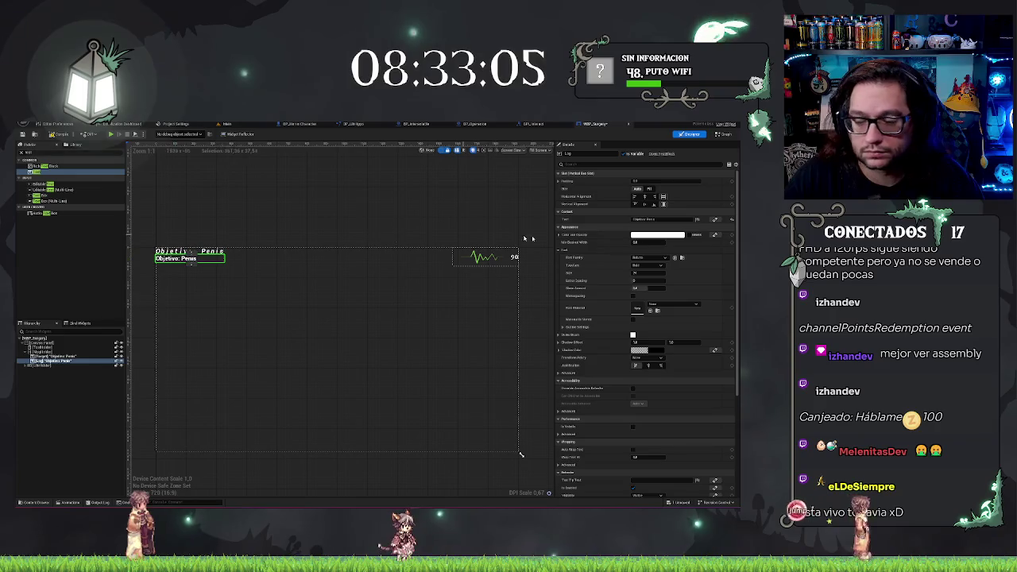
{"action": "left_click", "coordinate": [647, 266]}
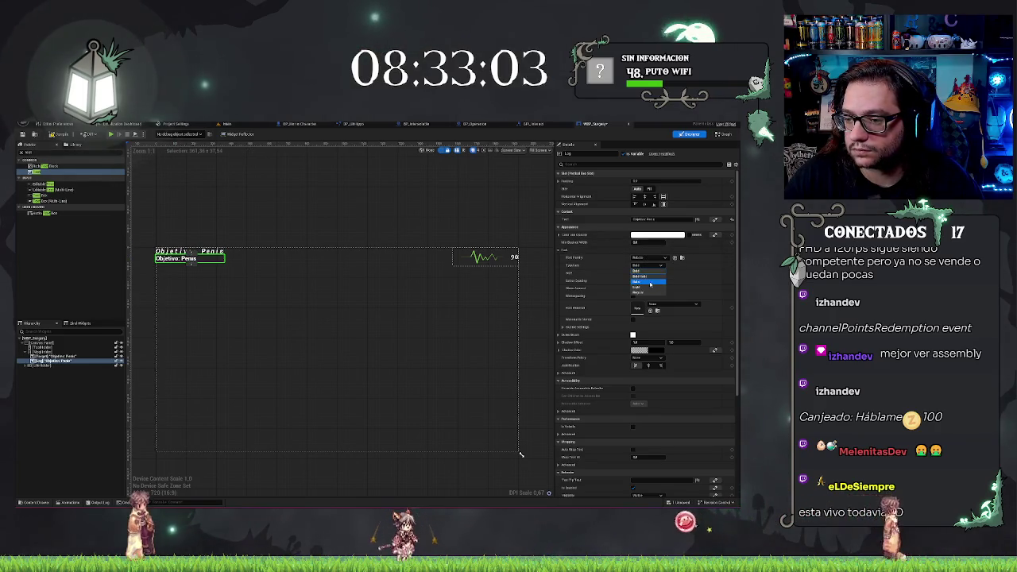
{"action": "left_click", "coordinate": [652, 291]}
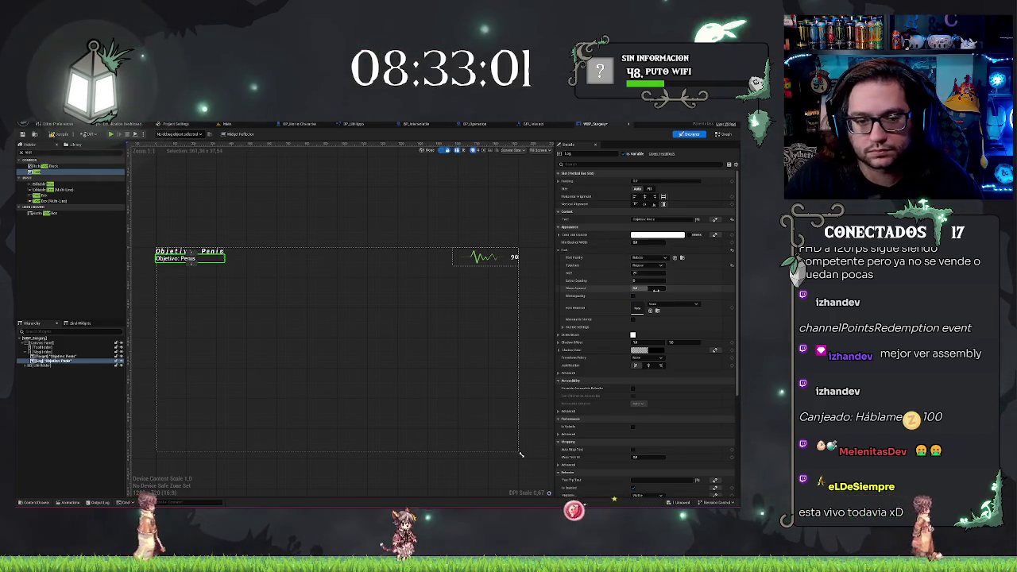
{"action": "left_click", "coordinate": [652, 289]}
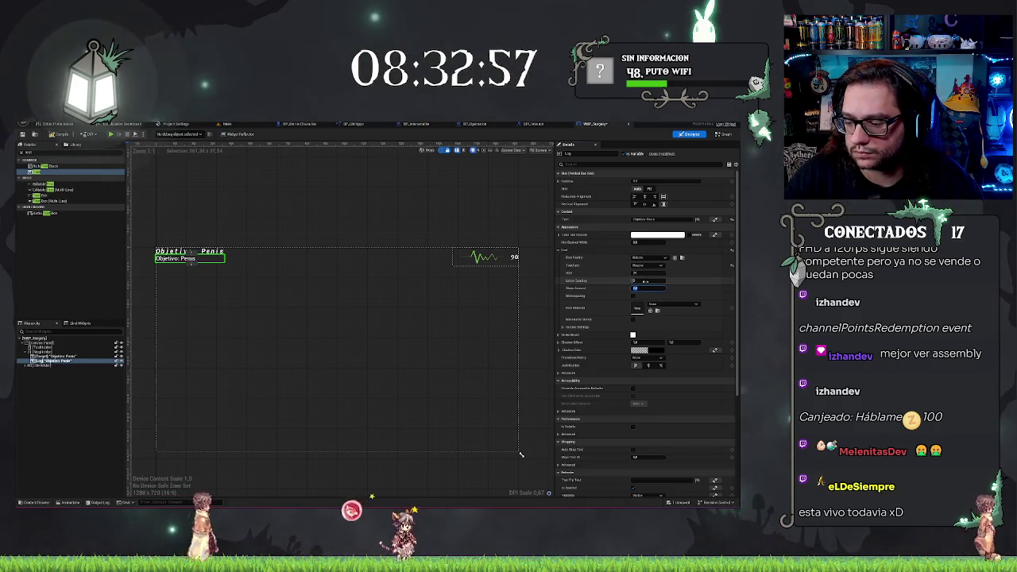
{"action": "type", "text": "0.2"}
{"action": "key", "text": "Return"}
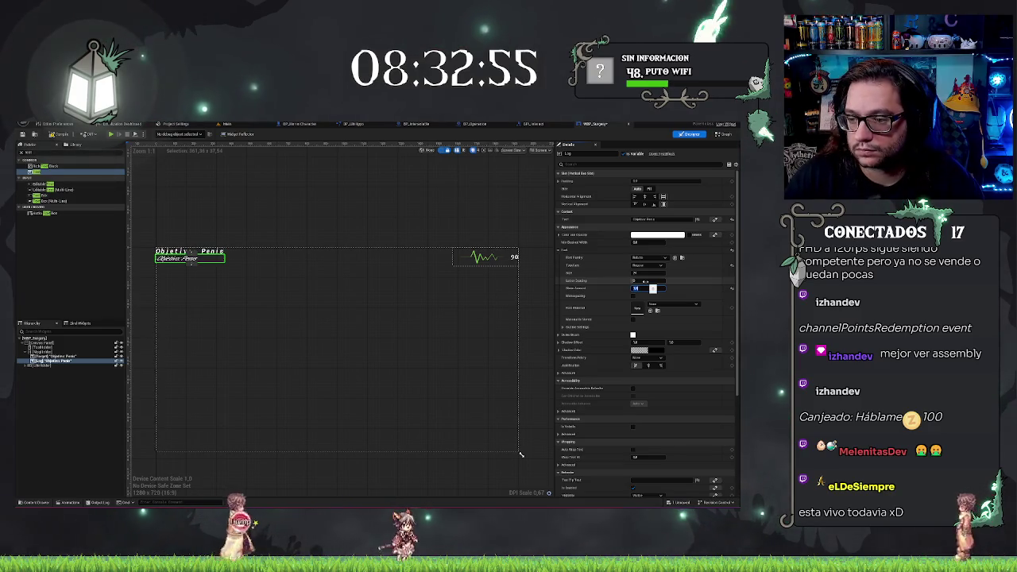
{"action": "type", "text": "0"}
{"action": "key", "text": "Return"}
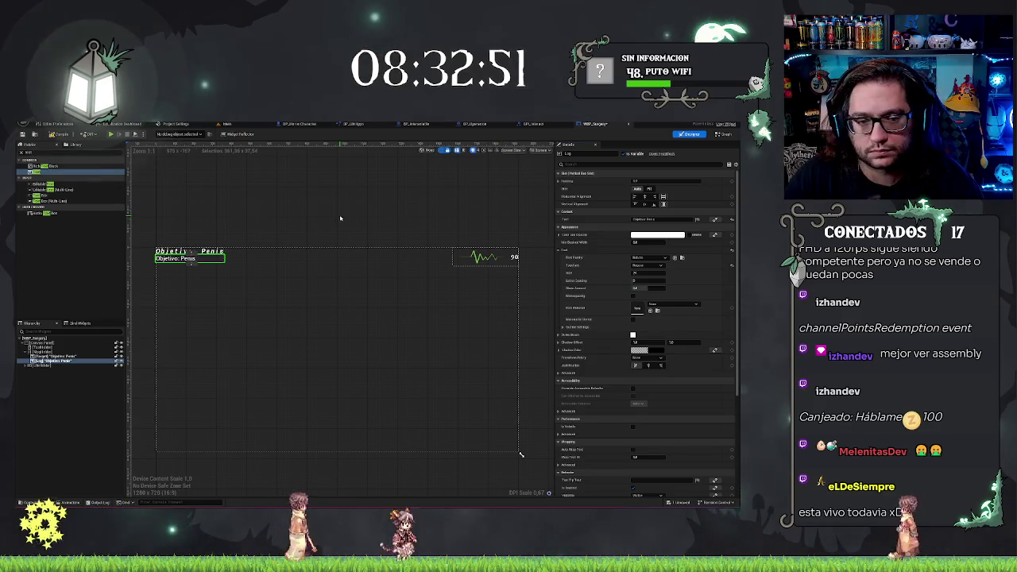
Change the label's text to 'Extraido penis'.
{"action": "left_click_drag", "start_coordinate": [178, 247], "coordinate": [208, 251]}
{"action": "left_click", "coordinate": [52, 361]}
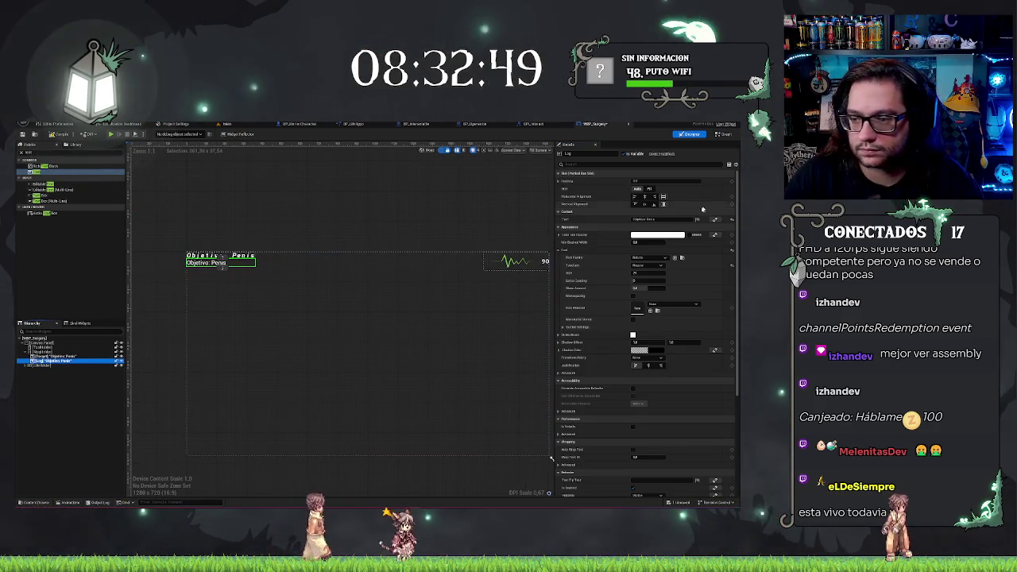
{"action": "left_click", "coordinate": [656, 219]}
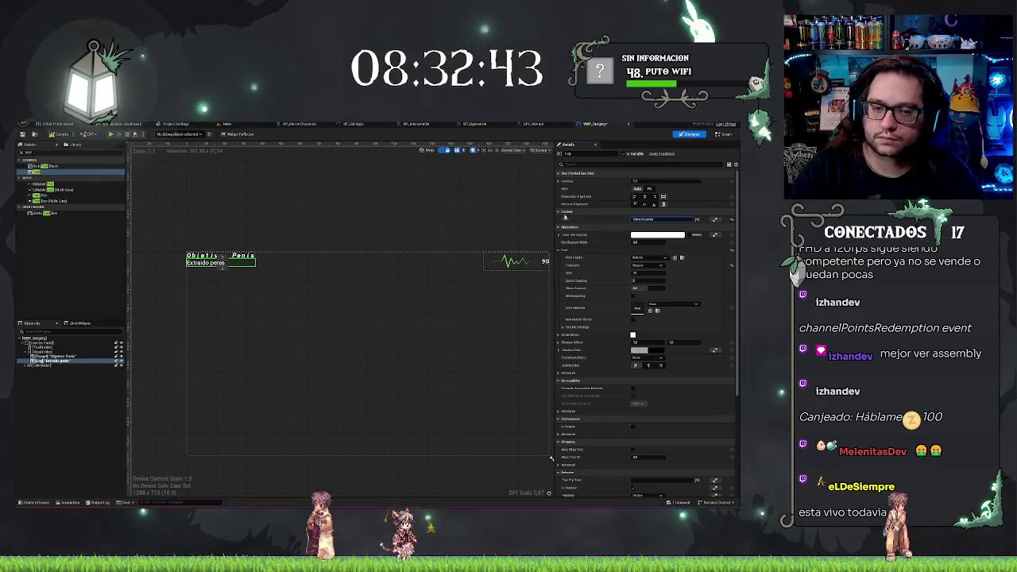
{"action": "left_click", "coordinate": [399, 188]}
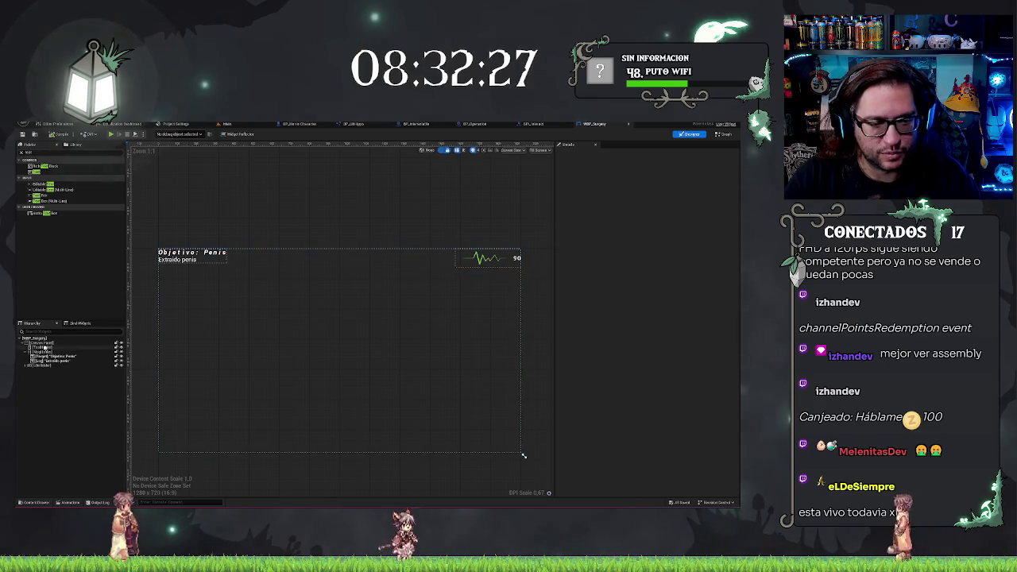
Select the tool button container and set its Pivot to 1.0 / 1.0.
{"action": "left_click", "coordinate": [54, 367]}
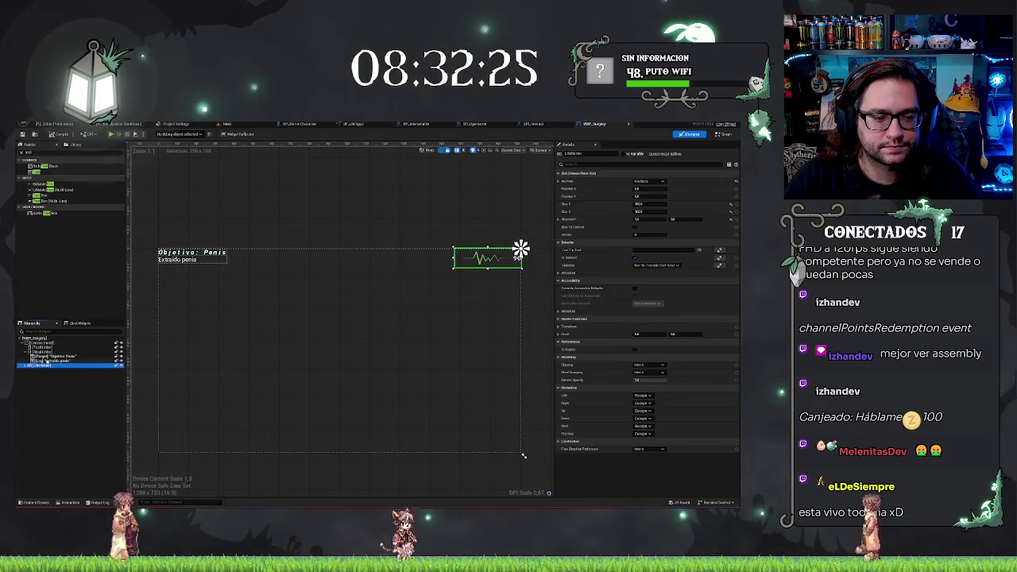
{"action": "left_click_drag", "start_coordinate": [54, 366], "coordinate": [44, 348]}
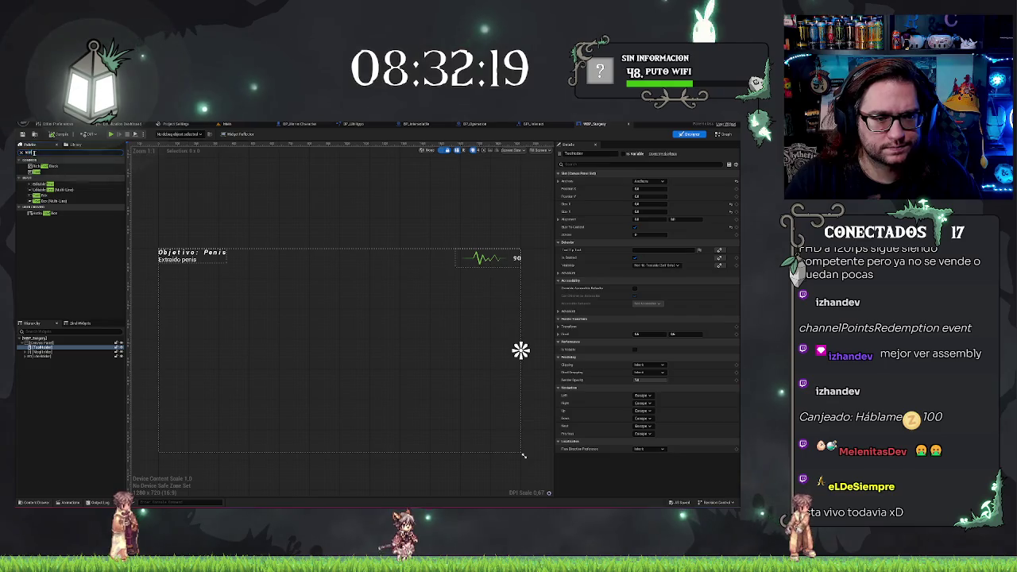
{"action": "type", "text": "ud"}
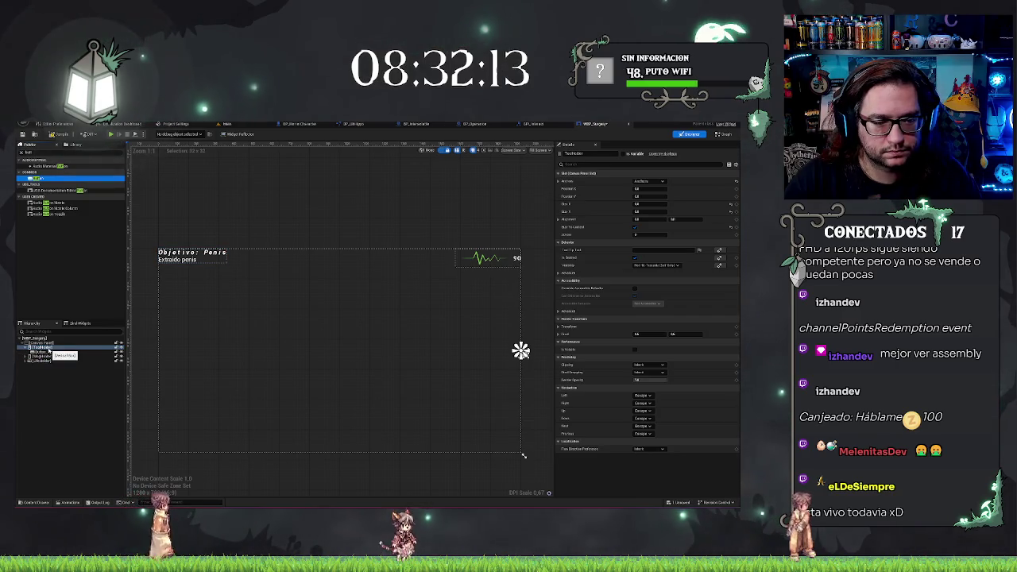
{"action": "left_click", "coordinate": [51, 348]}
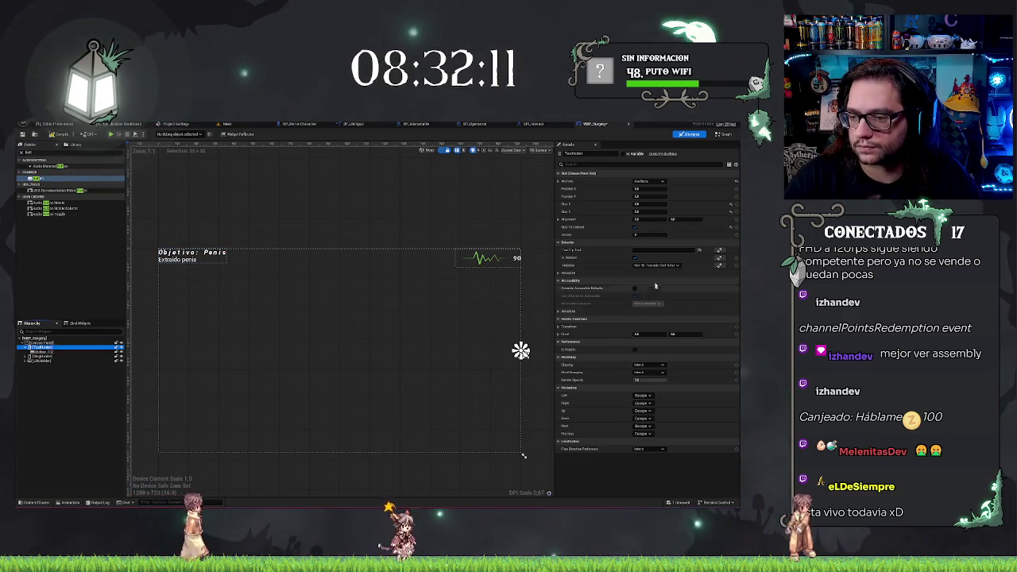
{"action": "left_click", "coordinate": [647, 334]}
{"action": "type", "text": "1"}
{"action": "key", "text": "Tab"}
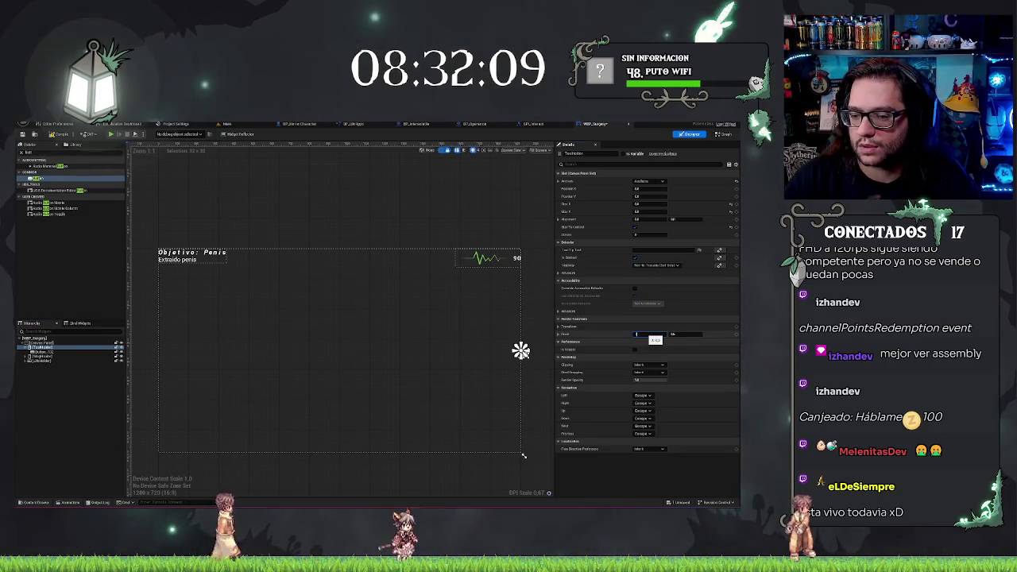
{"action": "key", "text": "Return"}
{"action": "scroll", "coordinate": [539, 373], "scroll_direction": "up", "scroll_amount": 3}
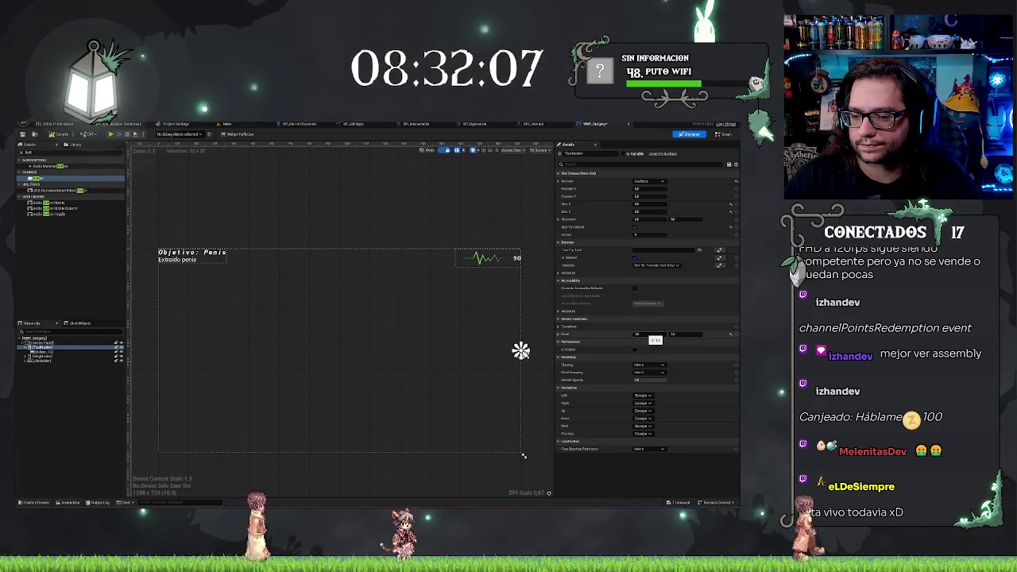
{"action": "scroll", "coordinate": [518, 352], "scroll_direction": "up", "scroll_amount": 4}
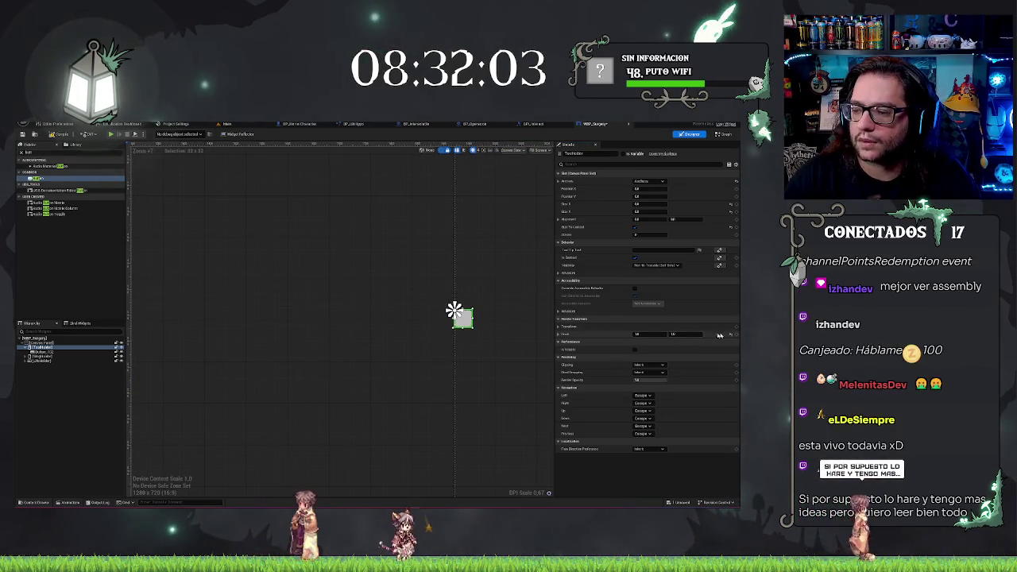
Set the container's Alignment to X 1.0, Y 0, then select its Button child.
{"action": "left_click", "coordinate": [644, 219]}
{"action": "type", "text": "1"}
{"action": "key", "text": "Tab"}
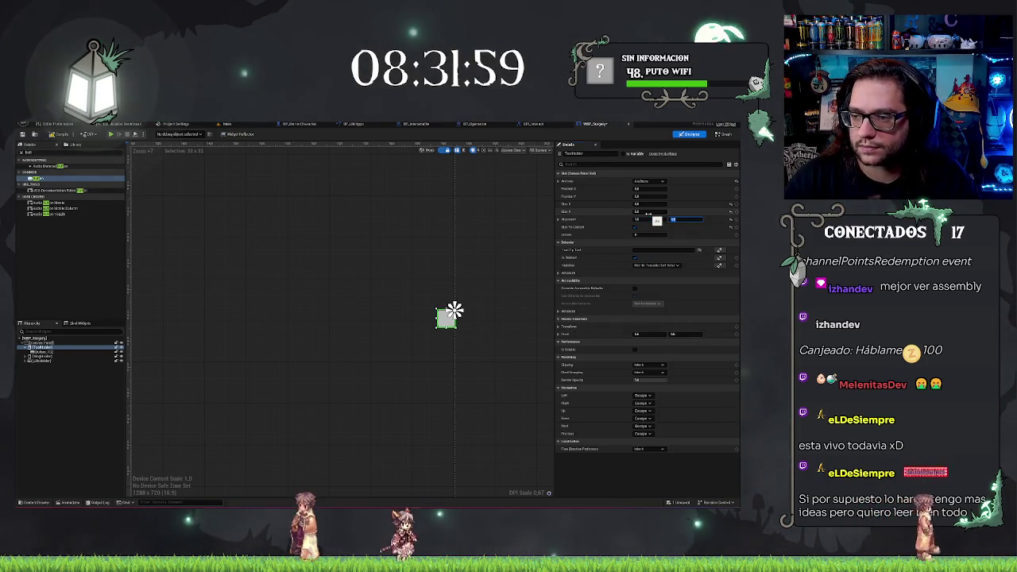
{"action": "type", "text": "1"}
{"action": "key", "text": "Return"}
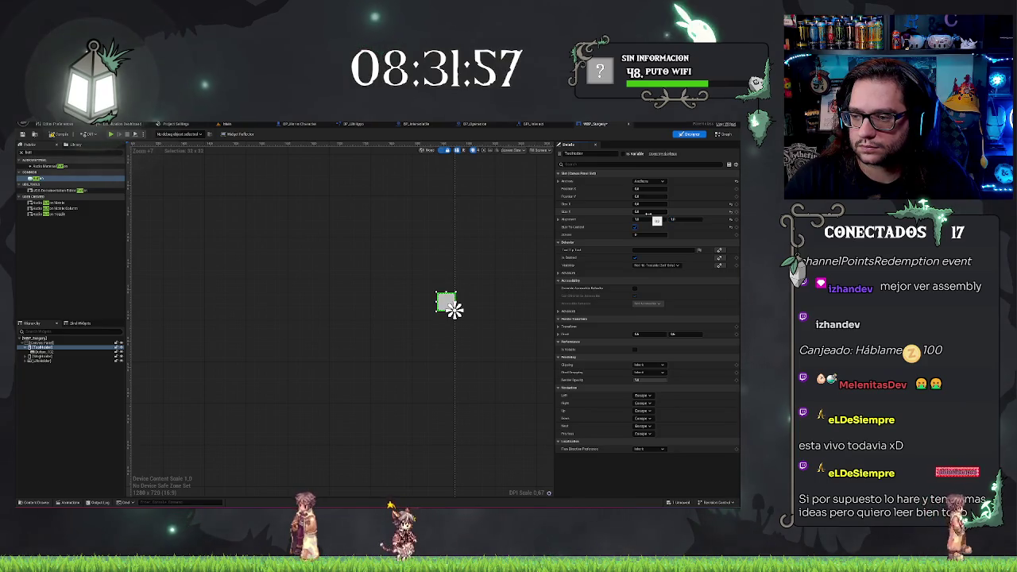
{"action": "left_click", "coordinate": [669, 220]}
{"action": "type", "text": "0"}
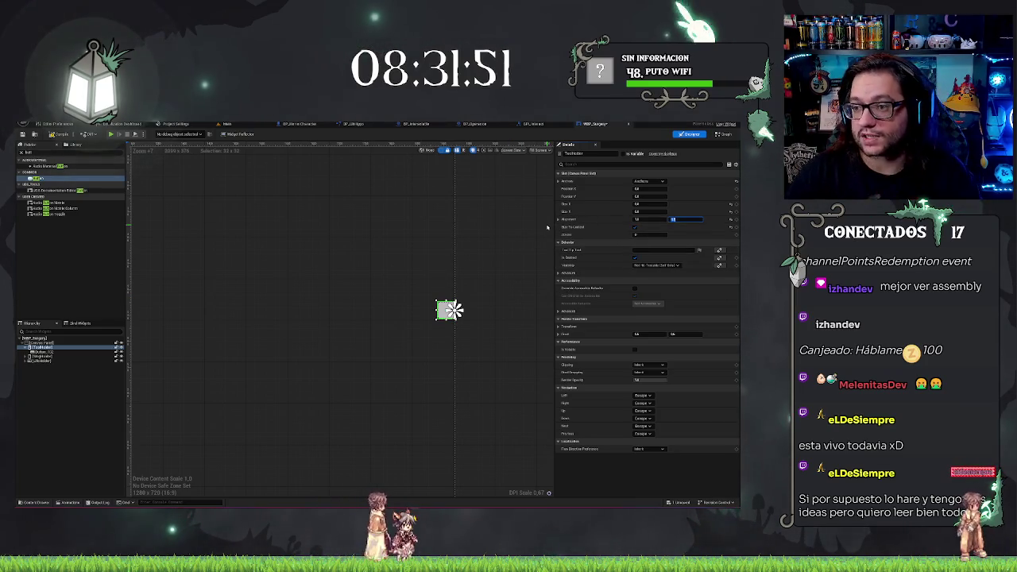
{"action": "key", "text": "Return"}
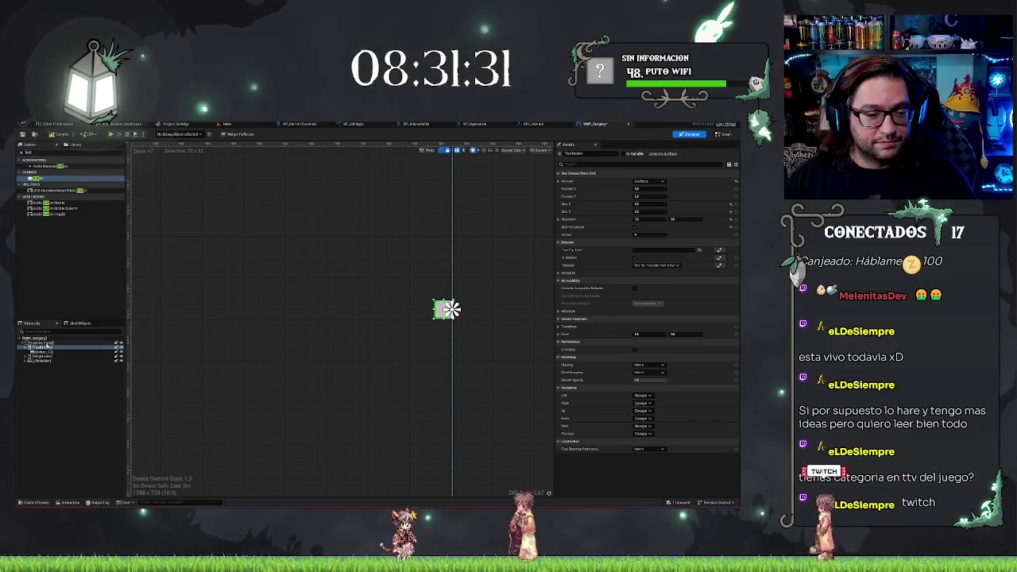
{"action": "left_click", "coordinate": [47, 352]}
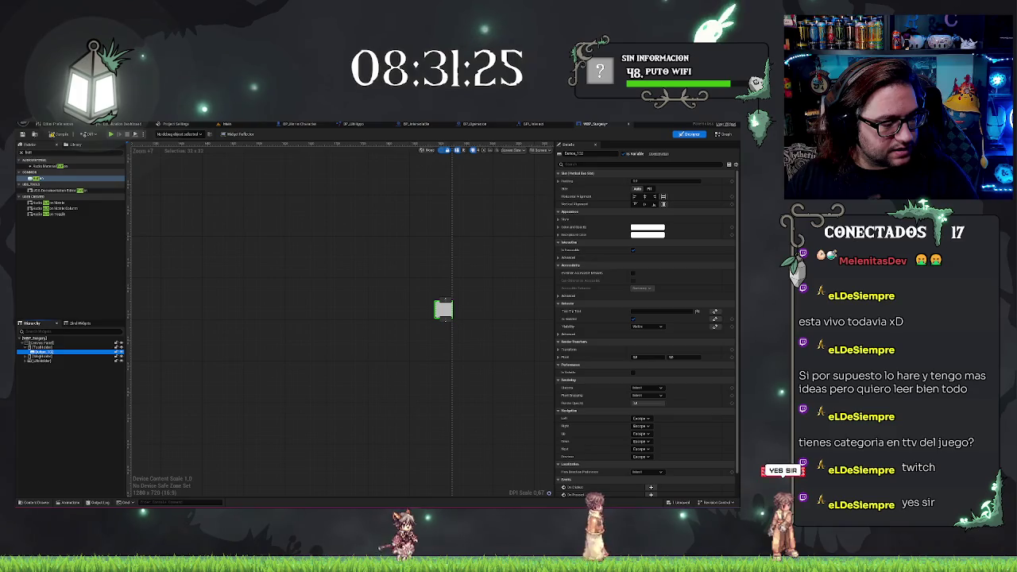
{"action": "key", "text": "ctrl+Tab"}
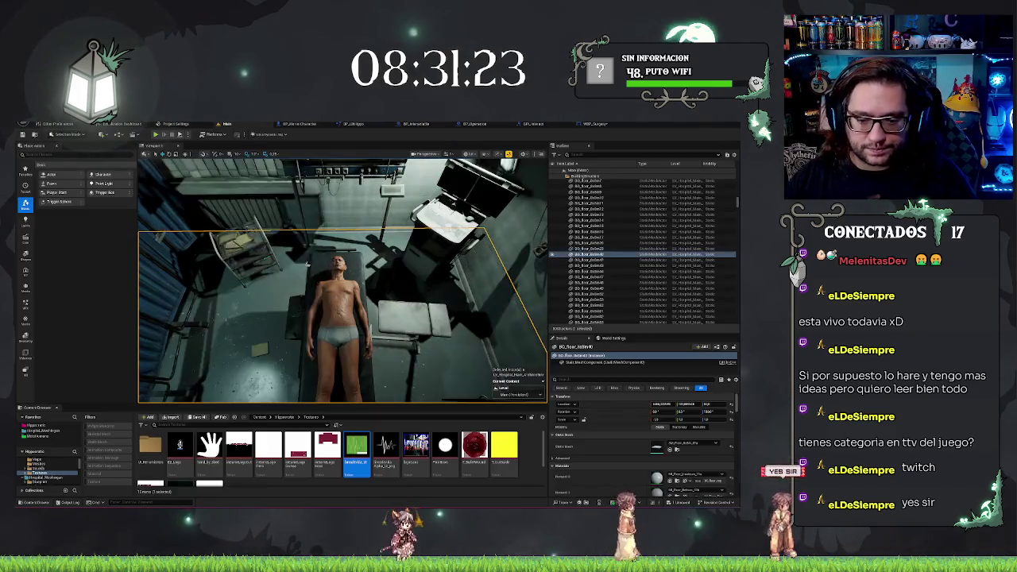
{"action": "left_click", "coordinate": [150, 447]}
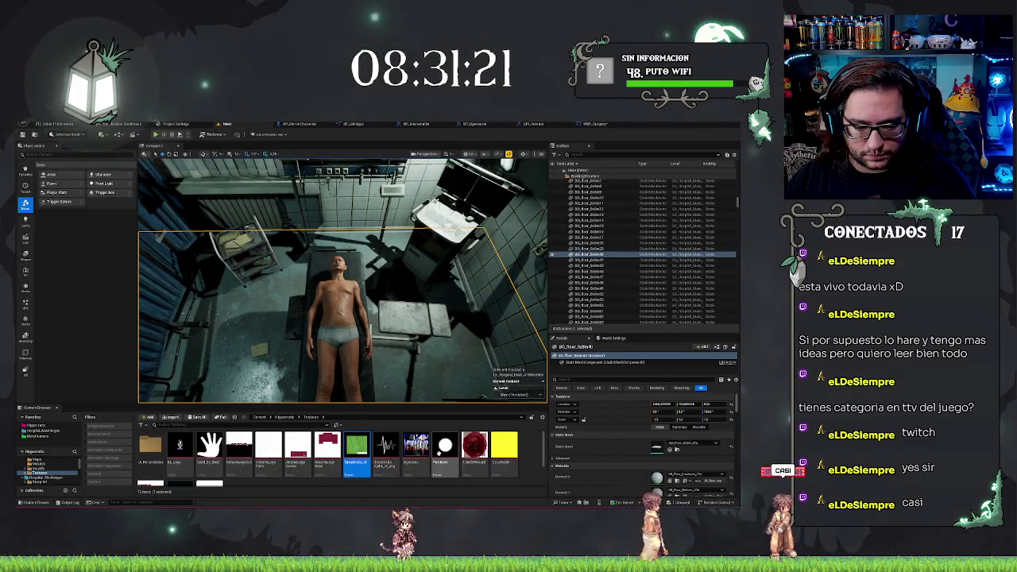
{"action": "double_click", "coordinate": [151, 443]}
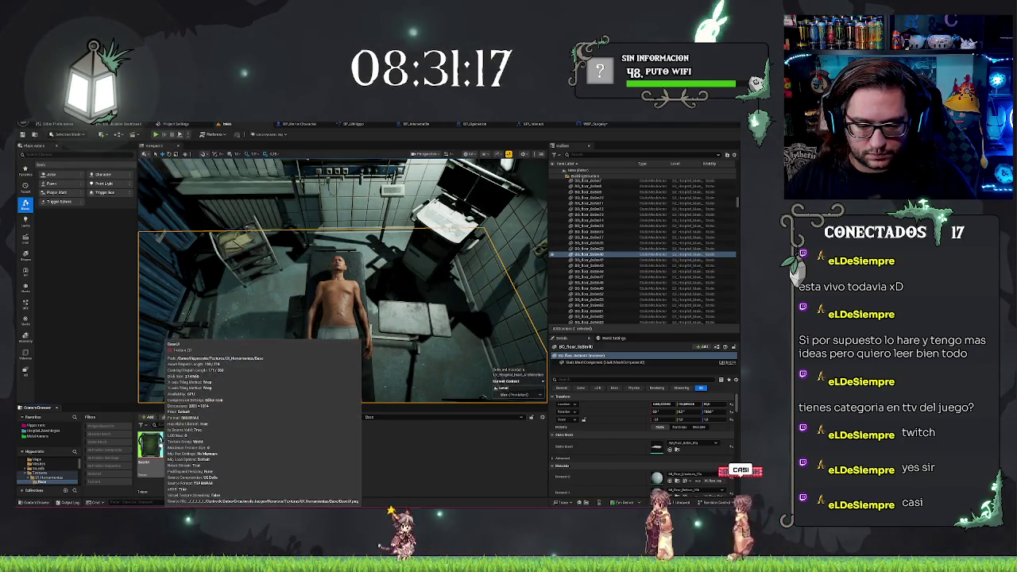
{"action": "double_click", "coordinate": [151, 442]}
{"action": "left_click", "coordinate": [348, 418]}
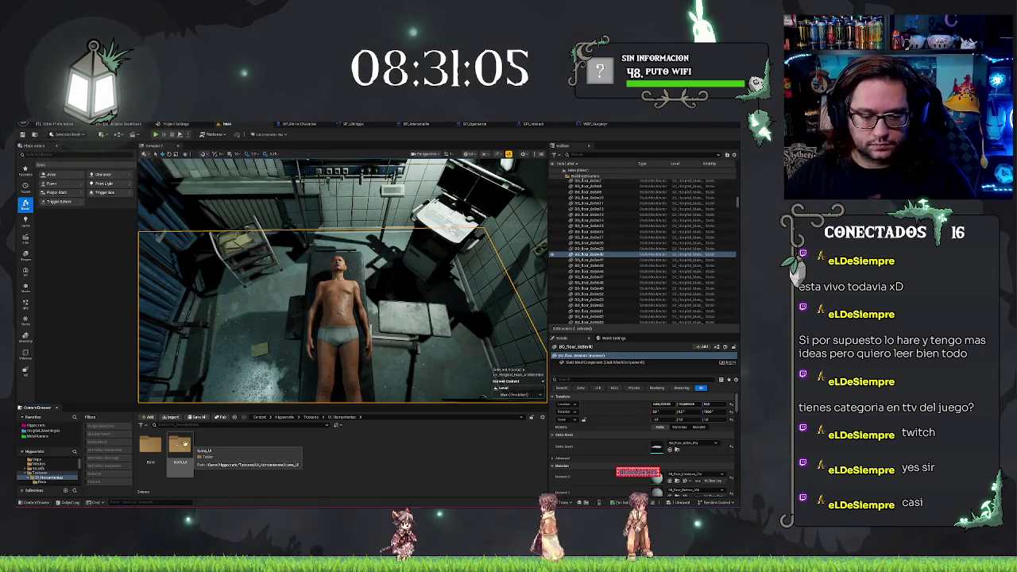
{"action": "left_click", "coordinate": [162, 434]}
{"action": "left_click", "coordinate": [596, 124]}
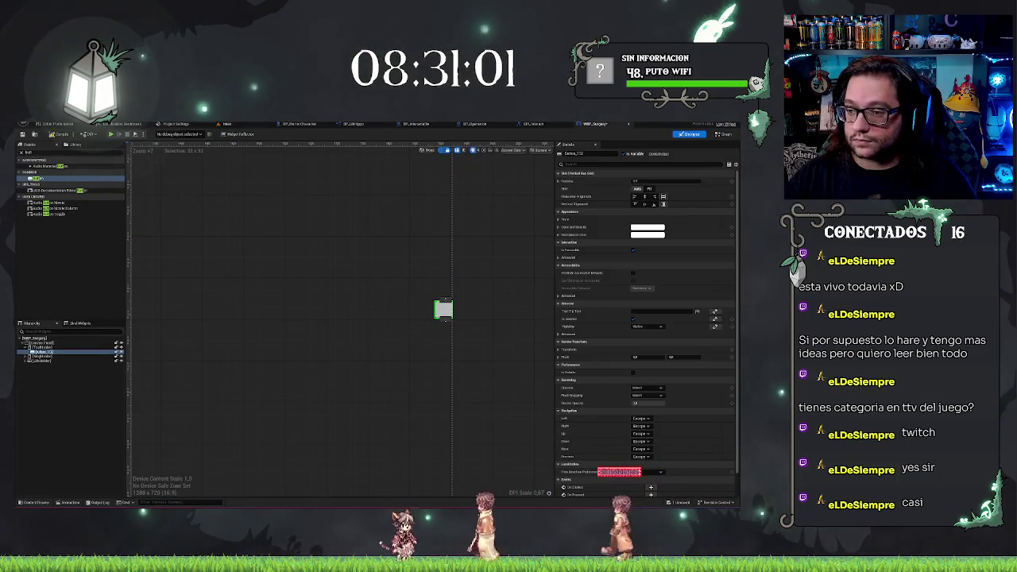
Assign the green monitor frame texture as the Image of the button's Normal style.
{"action": "left_click", "coordinate": [559, 219]}
{"action": "left_click", "coordinate": [563, 226]}
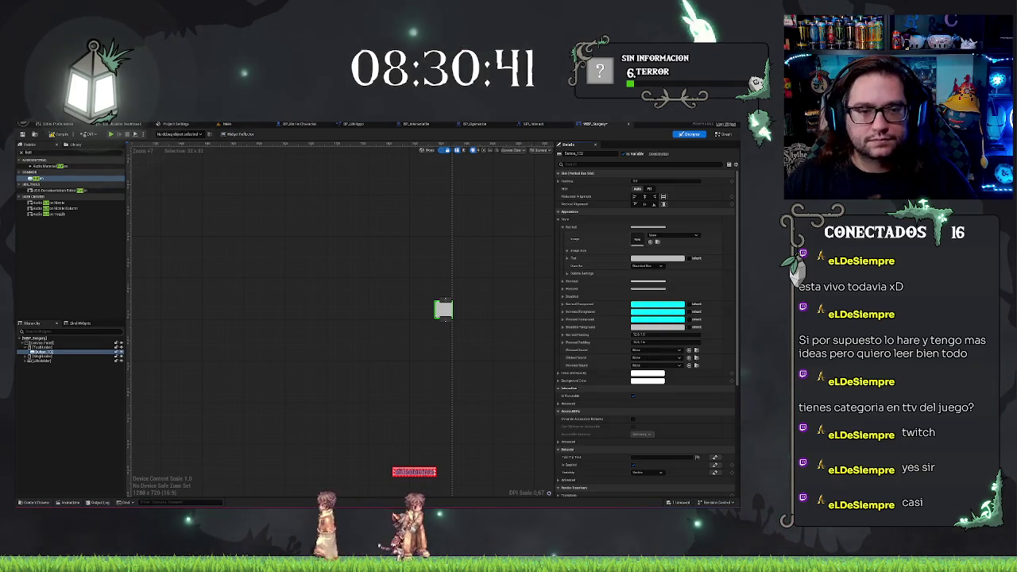
{"action": "left_click", "coordinate": [227, 124]}
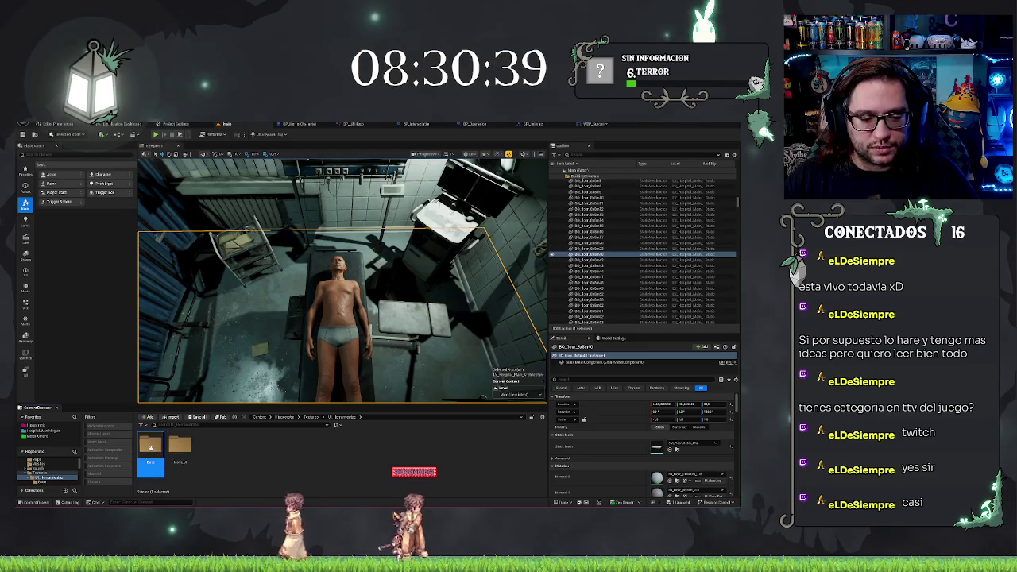
{"action": "left_click", "coordinate": [596, 124]}
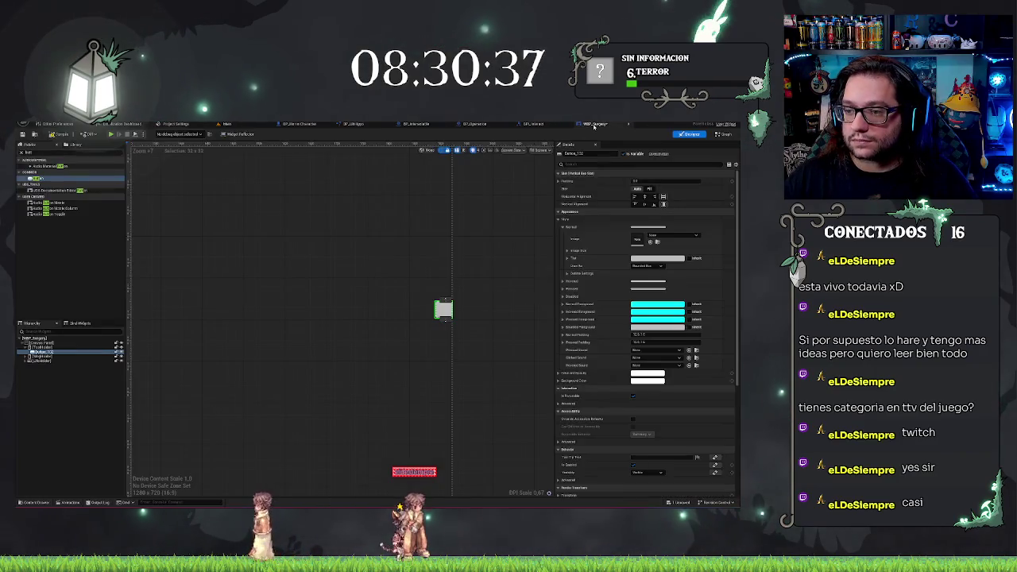
{"action": "left_click", "coordinate": [650, 242]}
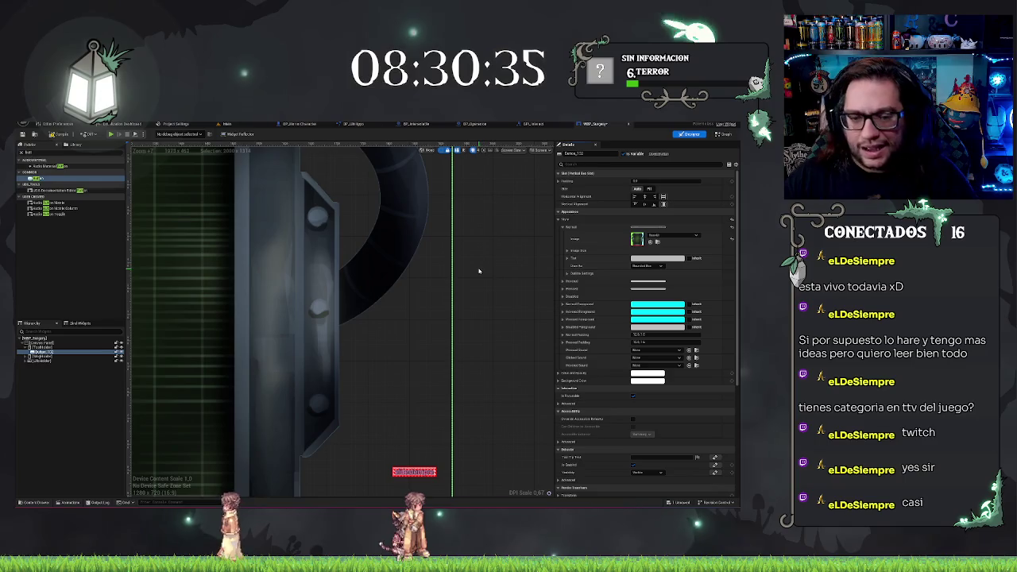
{"action": "scroll", "coordinate": [479, 271], "scroll_direction": "down", "scroll_amount": 3}
{"action": "scroll", "coordinate": [479, 271], "scroll_direction": "down", "scroll_amount": 4}
{"action": "scroll", "coordinate": [483, 273], "scroll_direction": "up", "scroll_amount": 3}
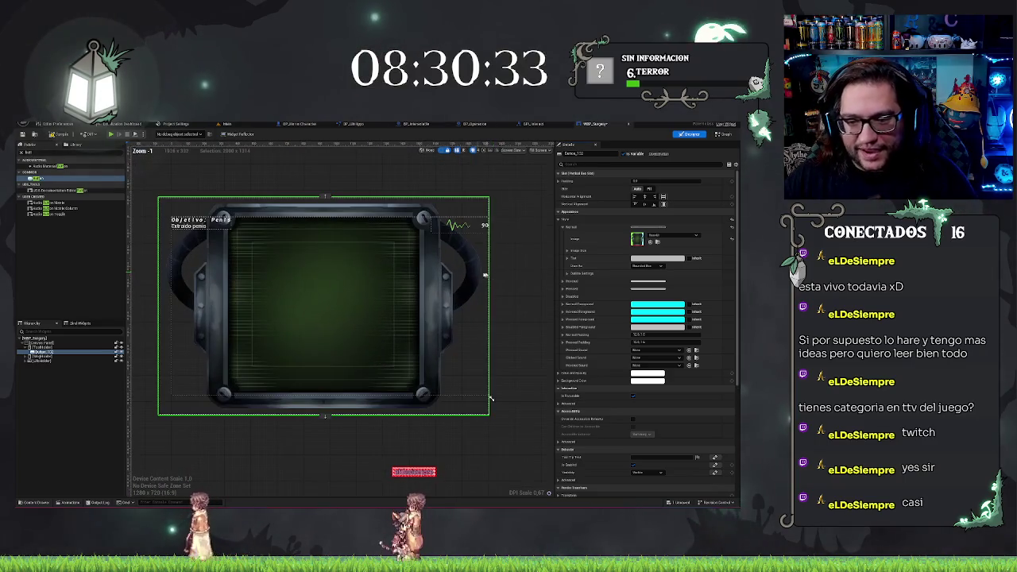
{"action": "scroll", "coordinate": [444, 284], "scroll_direction": "up", "scroll_amount": 3}
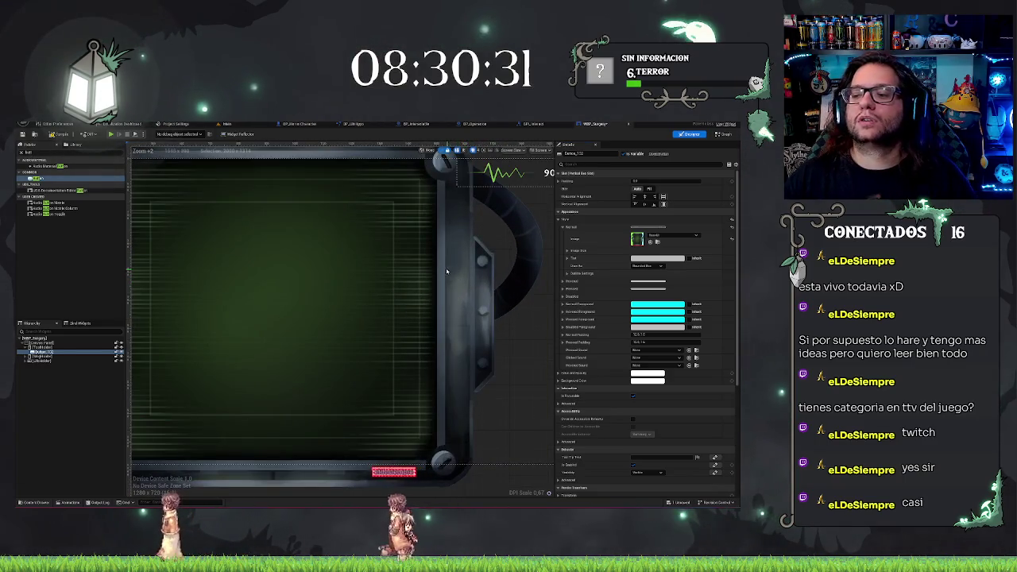
{"action": "scroll", "coordinate": [321, 305], "scroll_direction": "down", "scroll_amount": 2}
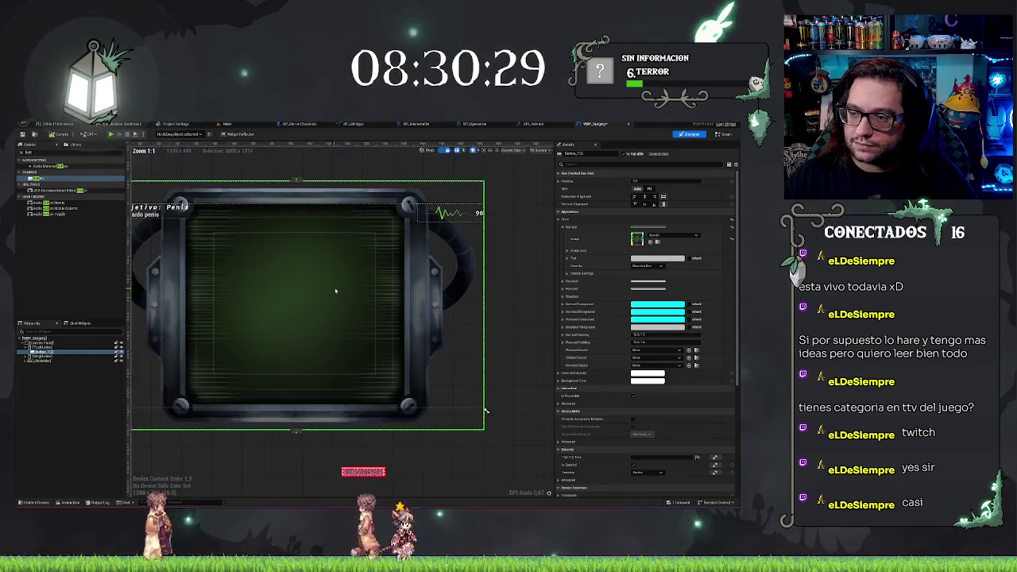
{"action": "scroll", "coordinate": [334, 292], "scroll_direction": "up", "scroll_amount": 1}
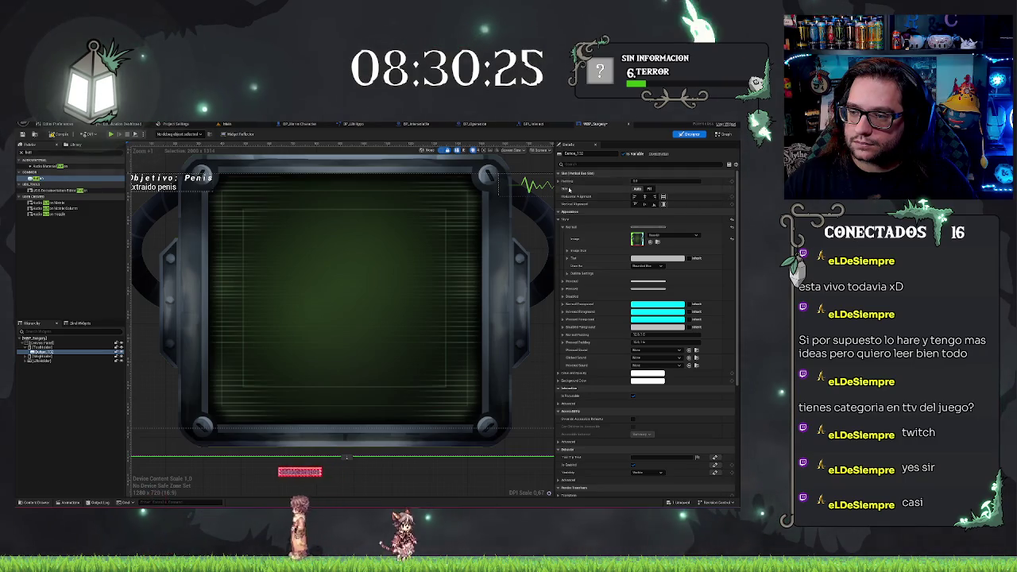
{"action": "left_click", "coordinate": [648, 189]}
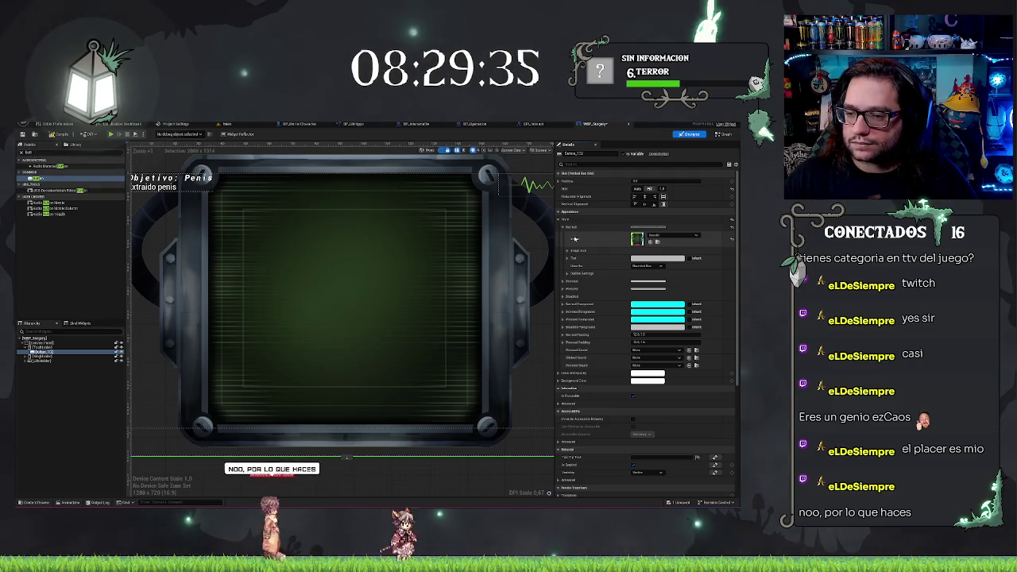
Try narrowing the button's image width, undo it, and open the Windows Run box.
{"action": "left_click", "coordinate": [567, 251]}
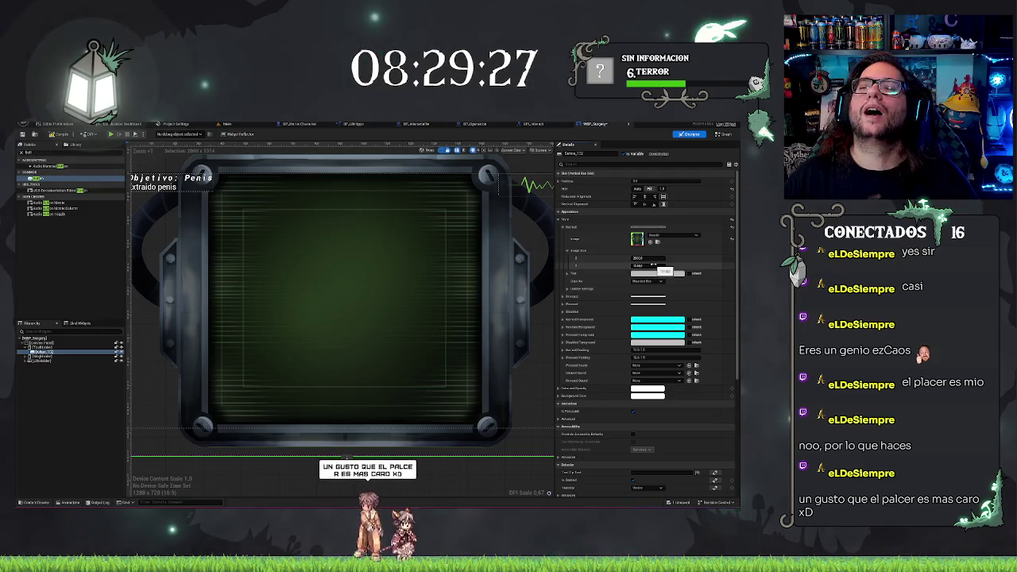
{"action": "left_click_drag", "start_coordinate": [648, 258], "coordinate": [572, 258]}
{"action": "key", "text": "ctrl+z"}
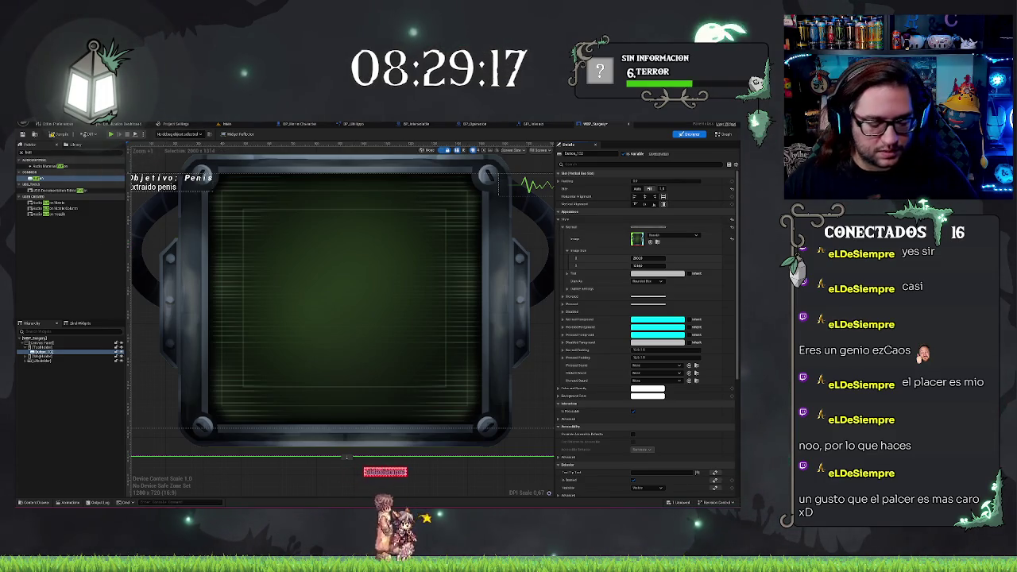
{"action": "key", "text": "super+r"}
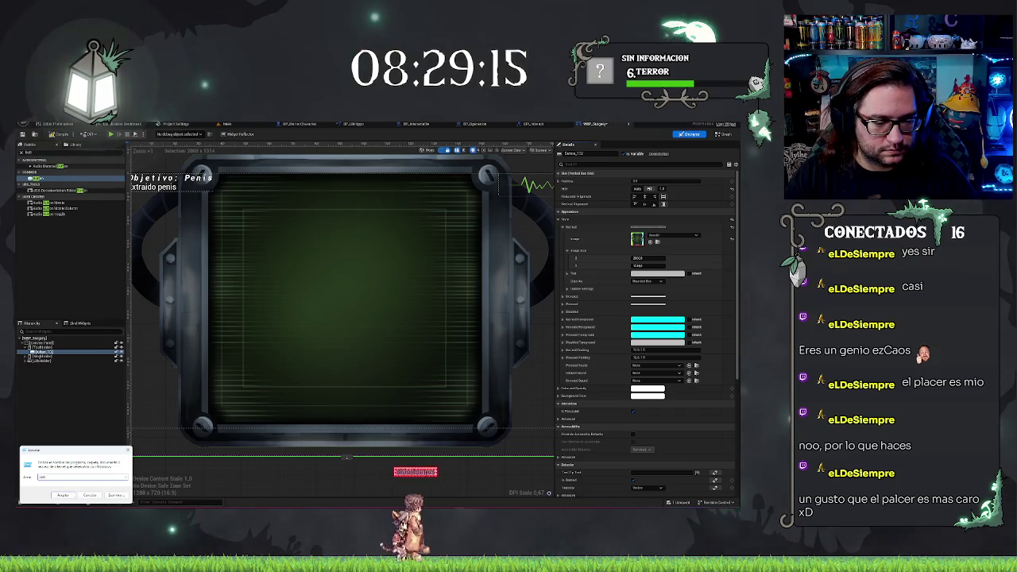
Run the command entered in the Run box.
{"action": "key", "text": "Return"}
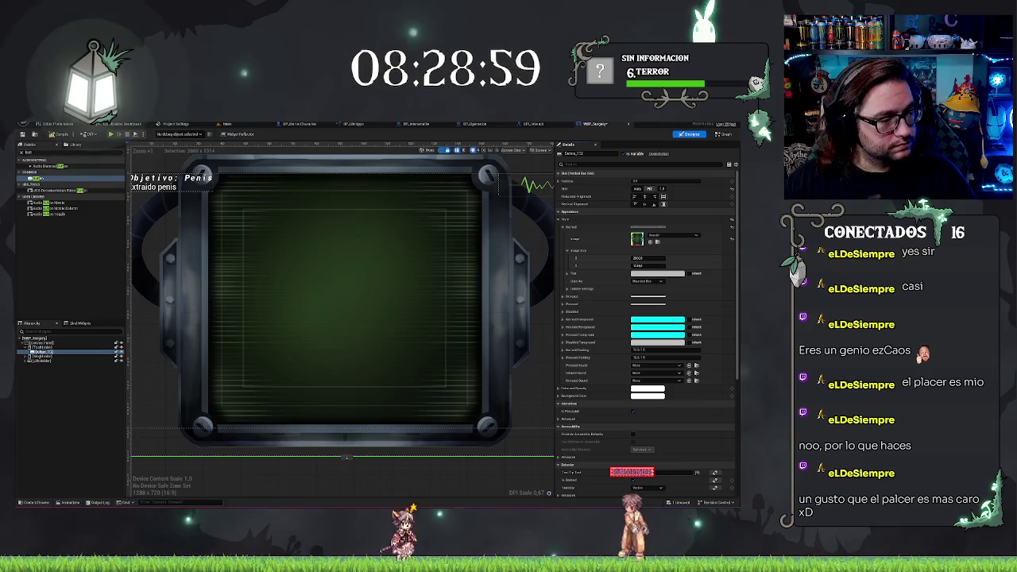
Set the button's Image Size to 200 by 200.
{"action": "left_click", "coordinate": [647, 266]}
{"action": "left_click", "coordinate": [640, 258]}
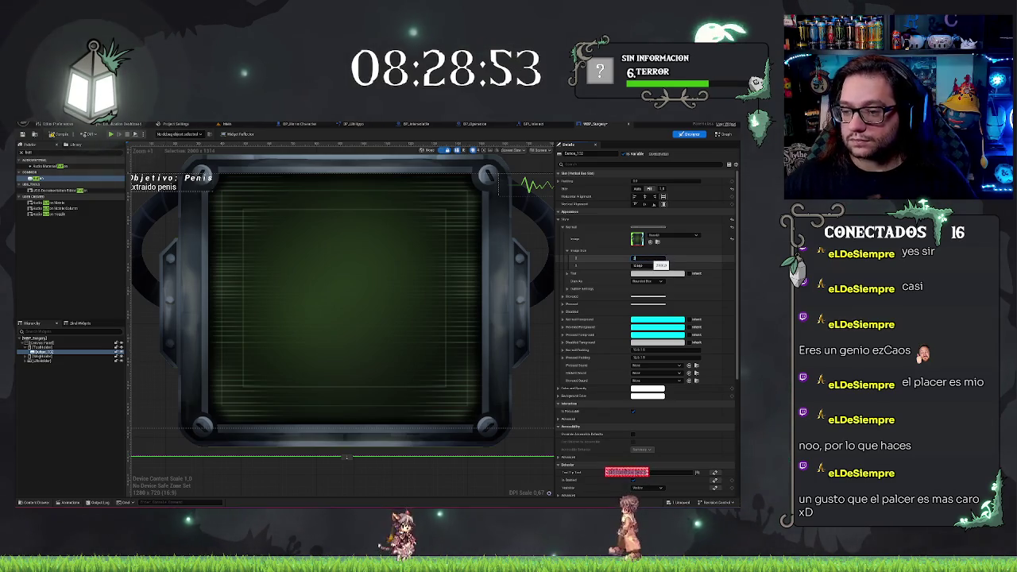
{"action": "type", "text": "200"}
{"action": "key", "text": "Tab"}
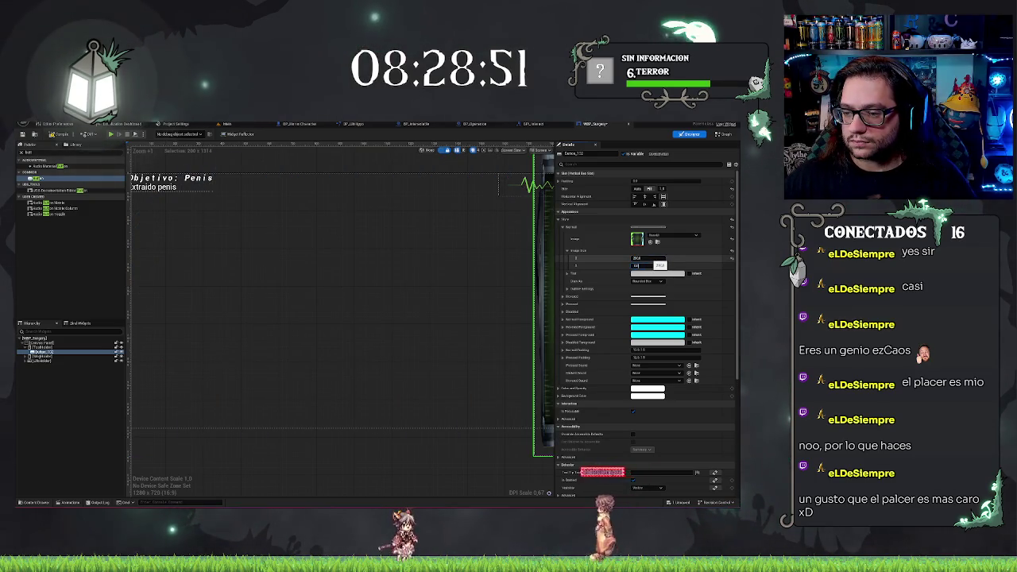
{"action": "type", "text": "200"}
{"action": "key", "text": "Return"}
Duplicate the button in the Hierarchy so the container holds three.
{"action": "scroll", "coordinate": [336, 281], "scroll_direction": "down", "scroll_amount": 2}
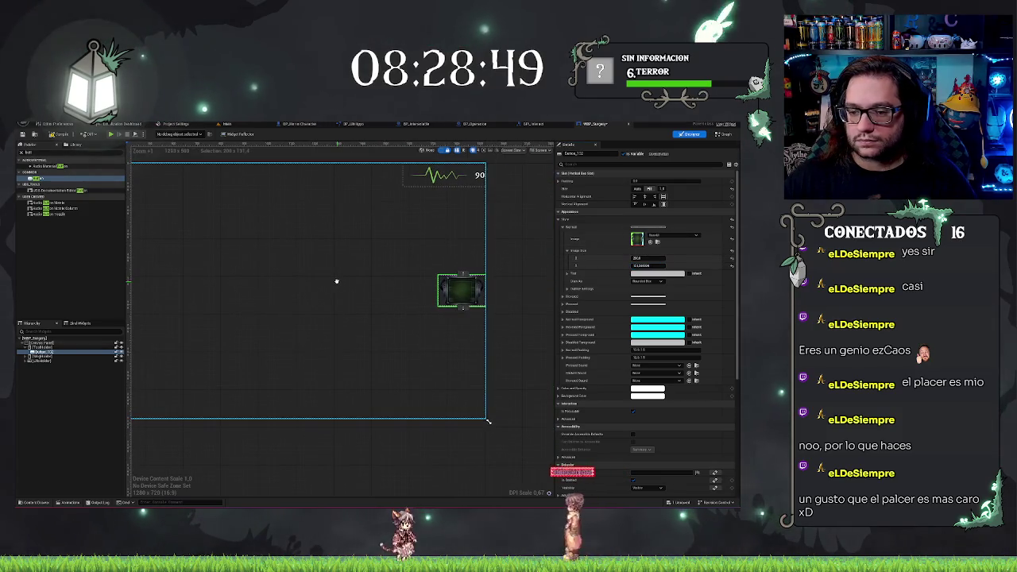
{"action": "scroll", "coordinate": [374, 313], "scroll_direction": "up", "scroll_amount": 3}
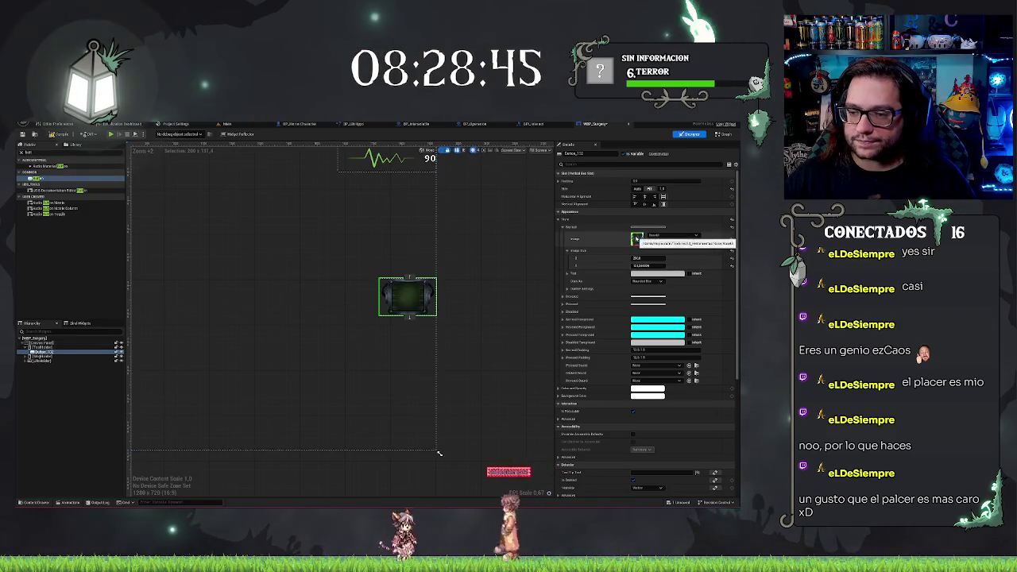
{"action": "left_click", "coordinate": [54, 352]}
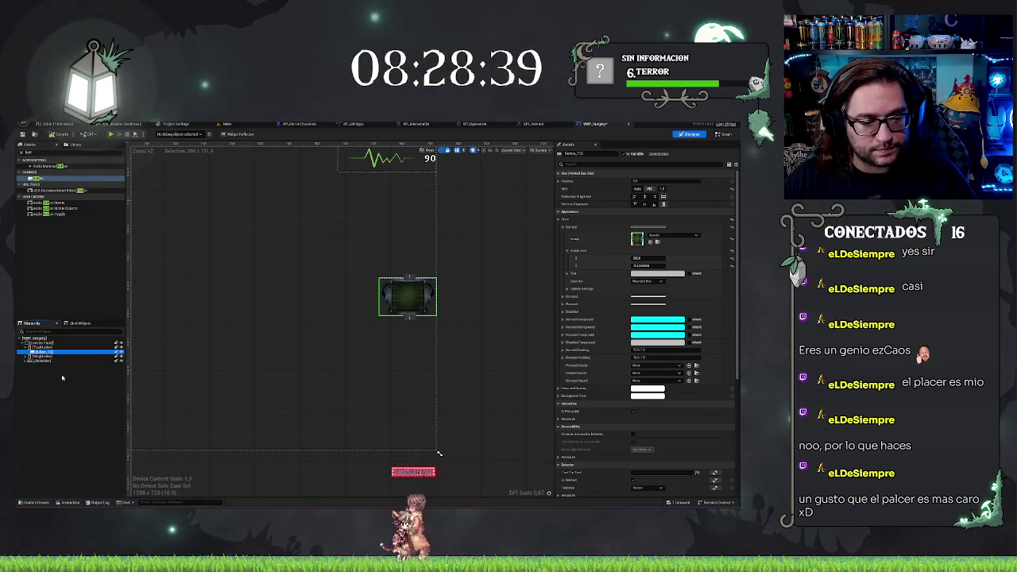
{"action": "key", "text": "ctrl+d"}
{"action": "key", "text": "ctrl+d"}
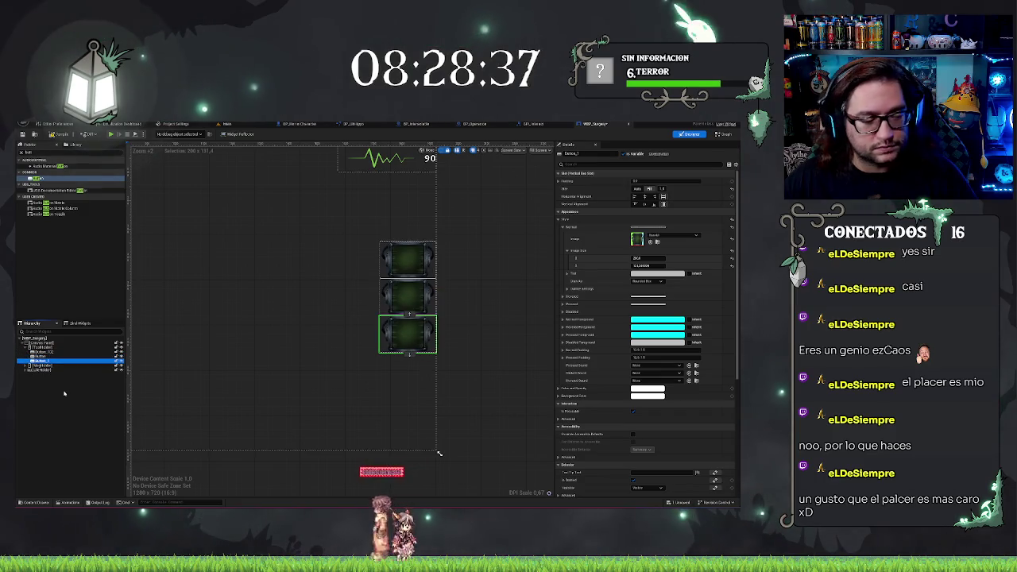
Check the Icons_UI texture folder, then duplicate the button to make five.
{"action": "left_click", "coordinate": [229, 124]}
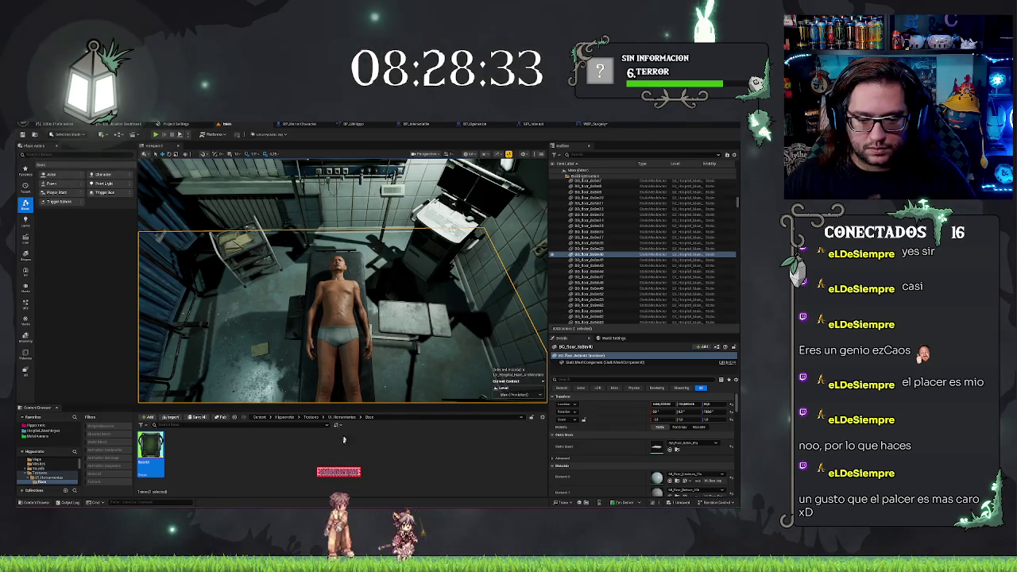
{"action": "left_click", "coordinate": [39, 474]}
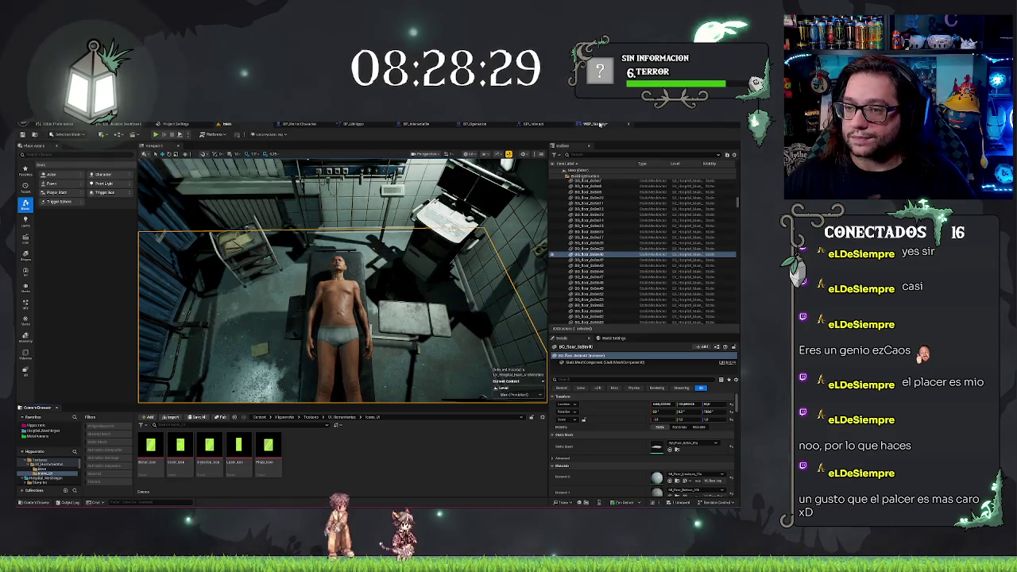
{"action": "left_click", "coordinate": [596, 124]}
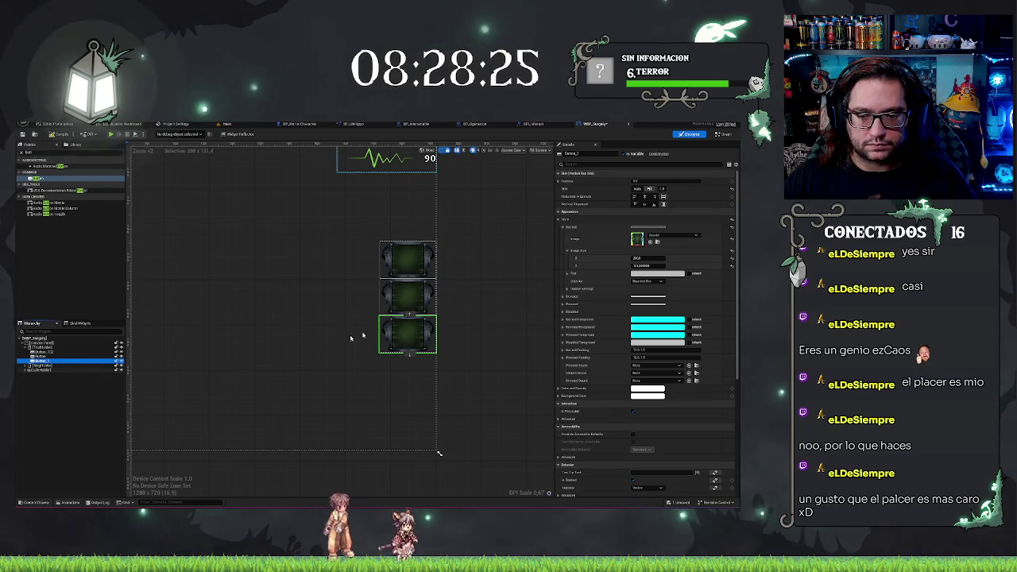
{"action": "key", "text": "ctrl+d"}
{"action": "key", "text": "ctrl+d"}
{"action": "scroll", "coordinate": [342, 350], "scroll_direction": "down", "scroll_amount": 2}
Try the None draw mode and then another draw mode on the first button's image.
{"action": "left_click", "coordinate": [325, 448]}
{"action": "scroll", "coordinate": [382, 450], "scroll_direction": "up", "scroll_amount": 1}
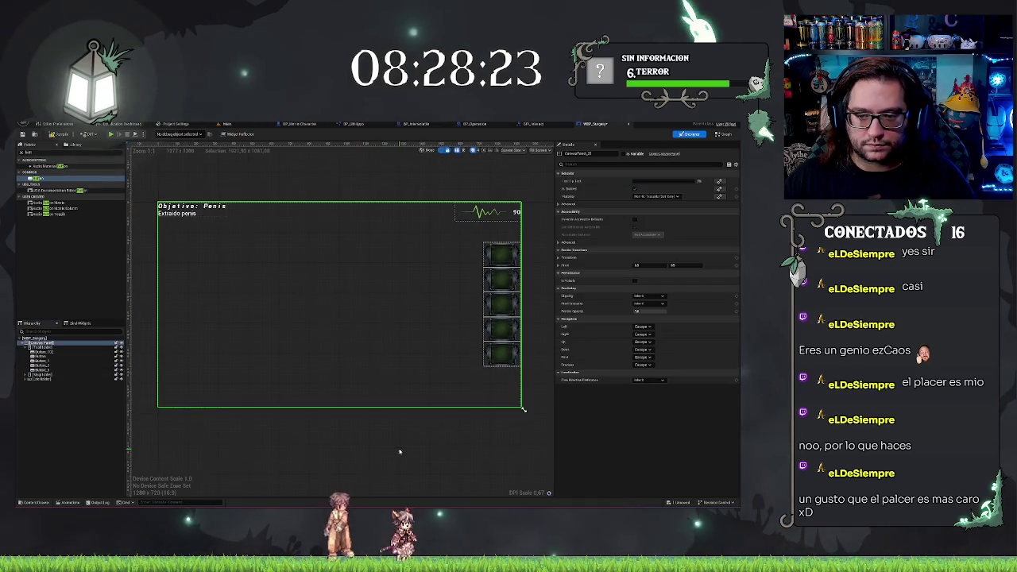
{"action": "scroll", "coordinate": [318, 381], "scroll_direction": "up", "scroll_amount": 3}
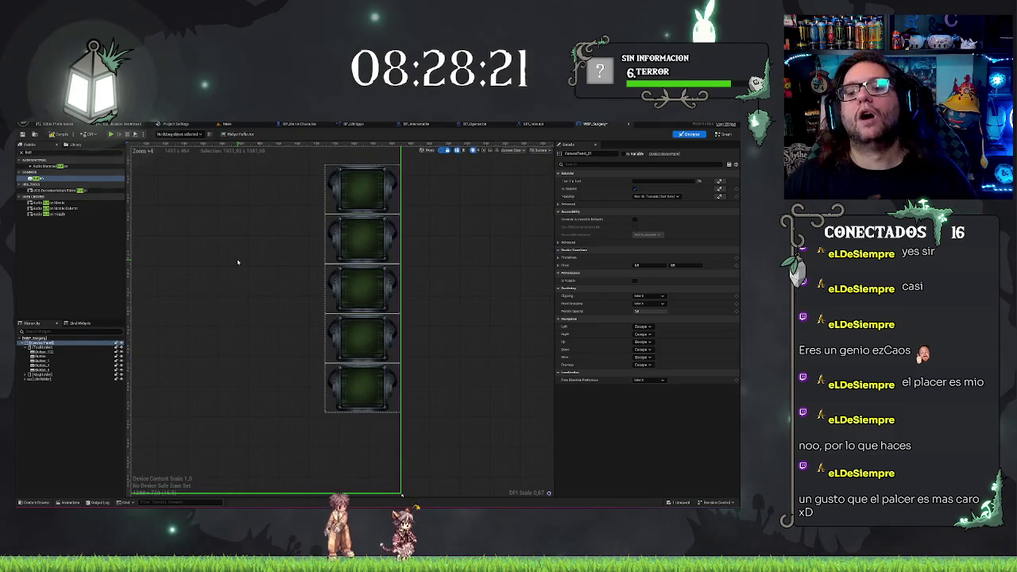
{"action": "left_click", "coordinate": [359, 182]}
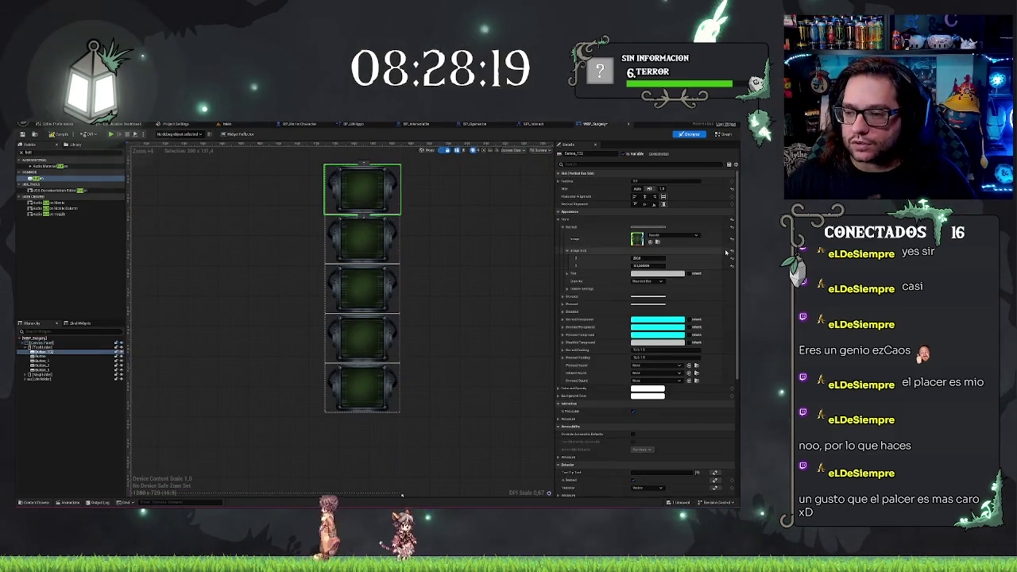
{"action": "left_click", "coordinate": [640, 282]}
{"action": "left_click", "coordinate": [640, 287]}
{"action": "left_click", "coordinate": [642, 282]}
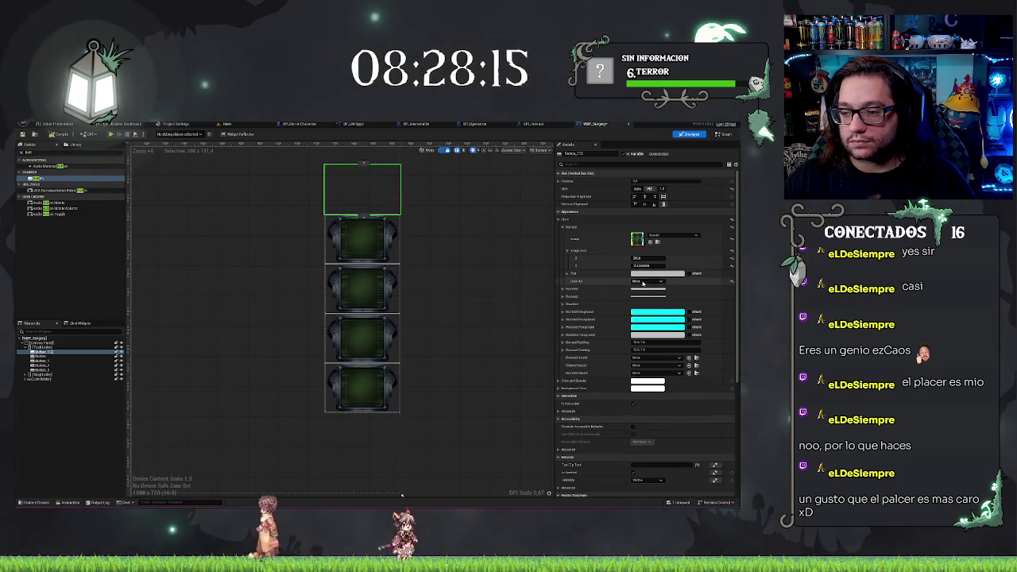
{"action": "left_click", "coordinate": [640, 303]}
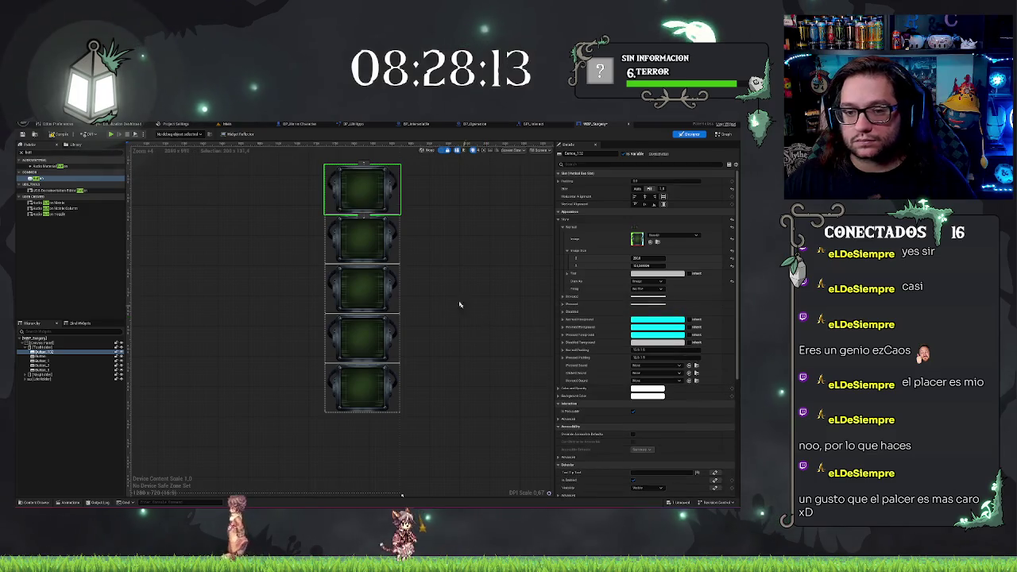
Undo the draw mode changes and select the heart-rate waveform image.
{"action": "left_click", "coordinate": [457, 234]}
{"action": "key", "text": "ctrl+z"}
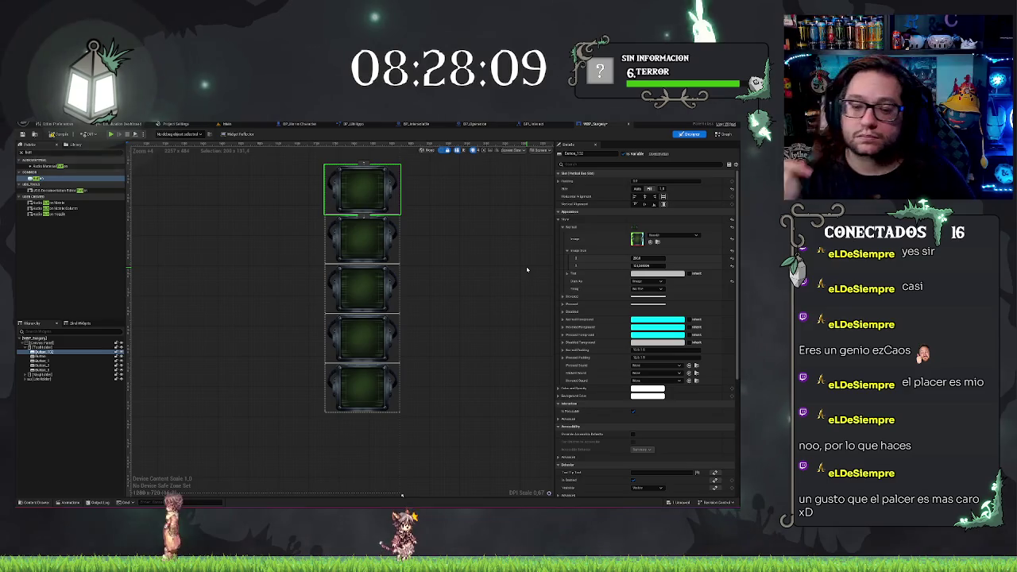
{"action": "scroll", "coordinate": [489, 264], "scroll_direction": "down", "scroll_amount": 3}
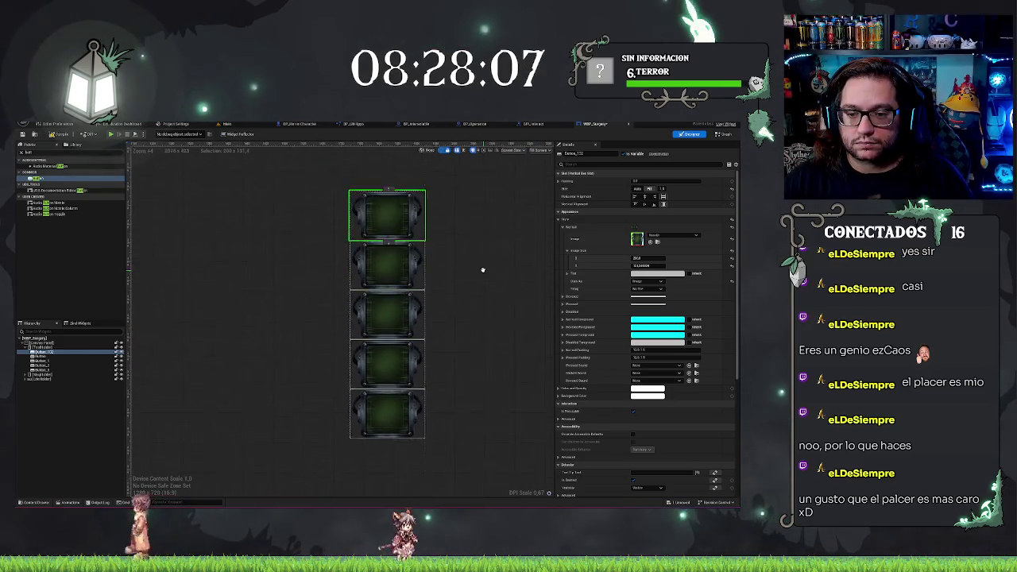
{"action": "key", "text": "ctrl+z"}
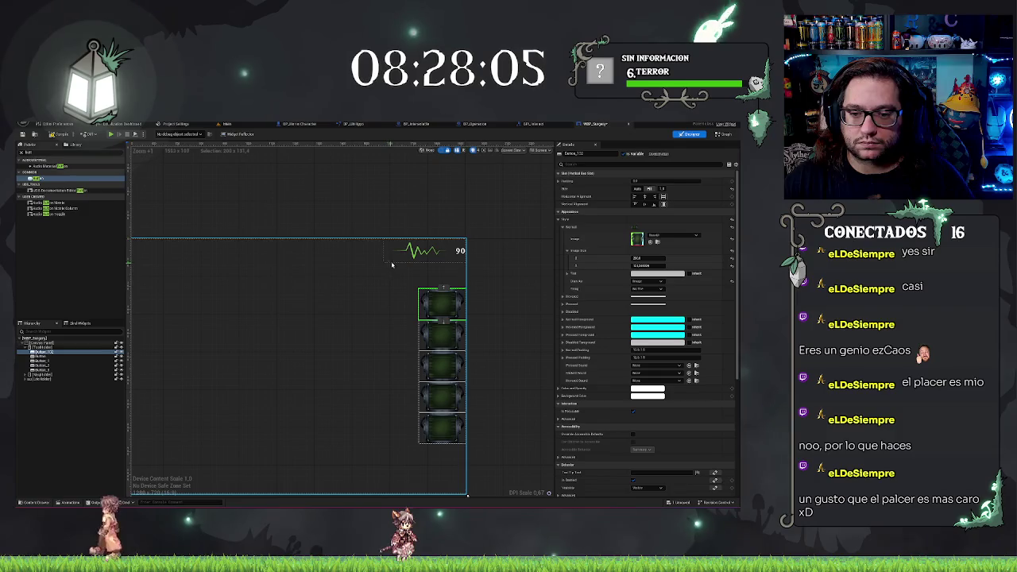
{"action": "left_click", "coordinate": [397, 262]}
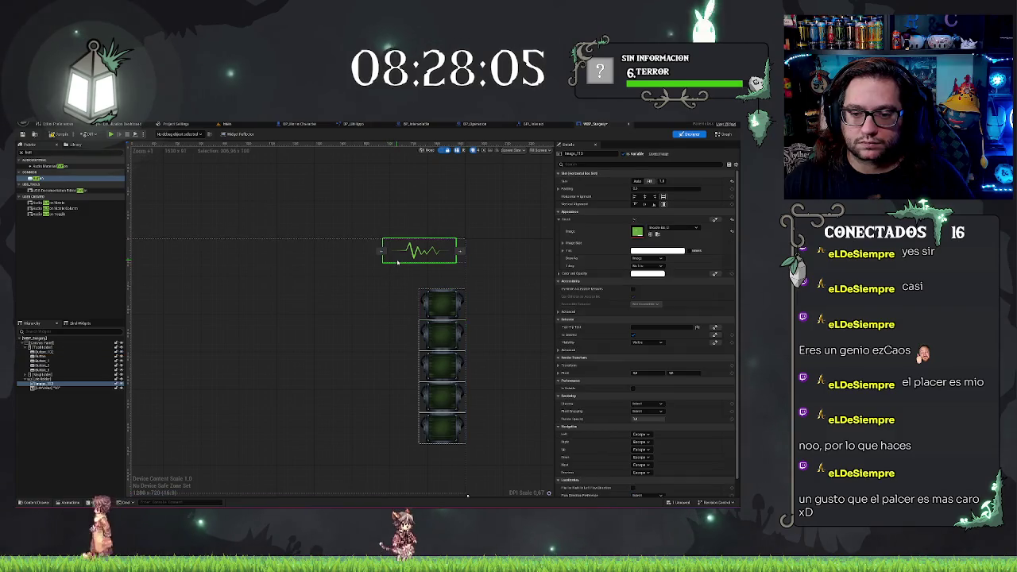
Adjust the heart monitor panel's Size X so the waveform and 90 reading fit, then select the 90 text.
{"action": "left_click", "coordinate": [46, 380]}
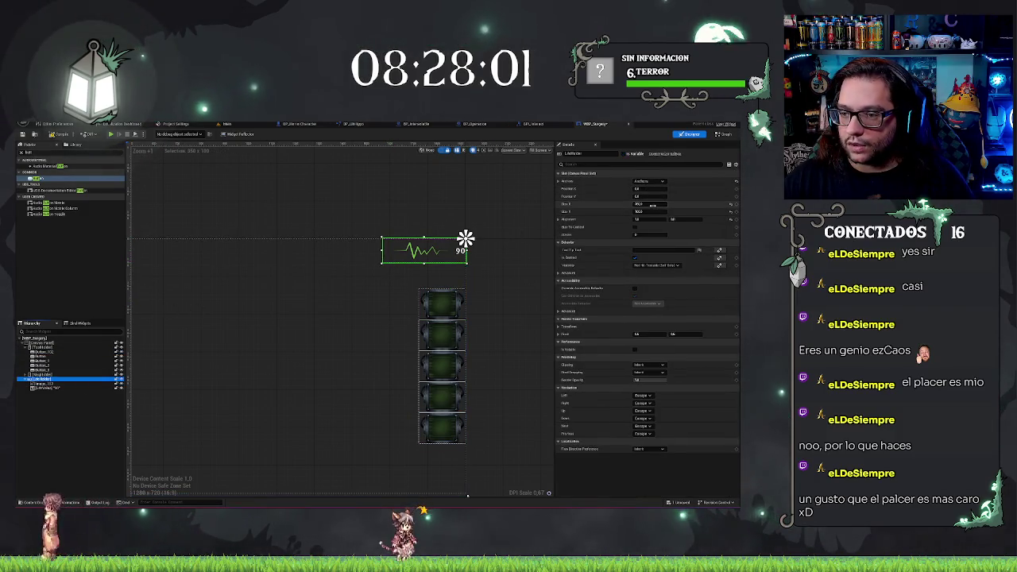
{"action": "scroll", "coordinate": [489, 208], "scroll_direction": "down", "scroll_amount": 2}
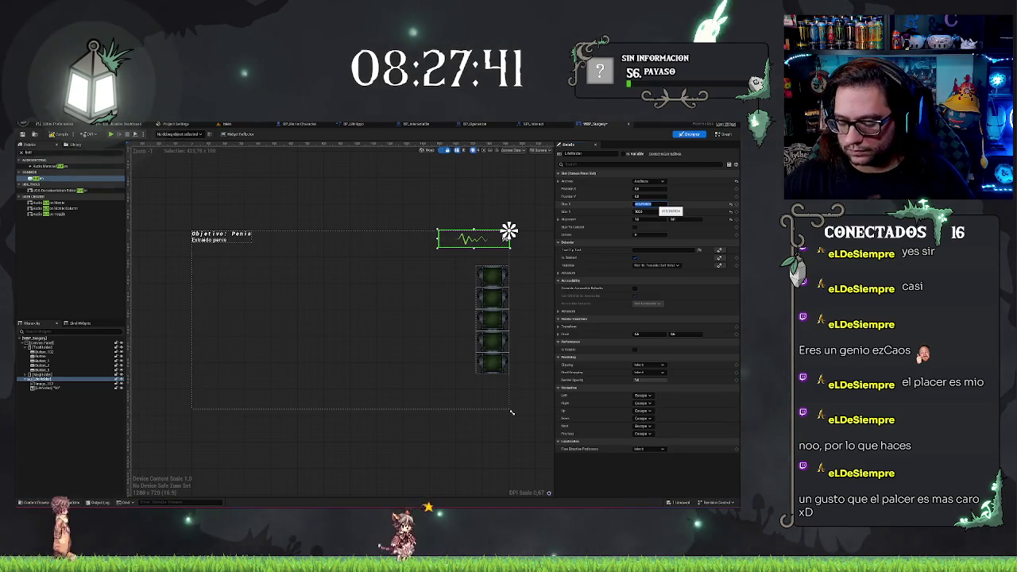
{"action": "left_click_drag", "start_coordinate": [660, 210], "coordinate": [645, 213]}
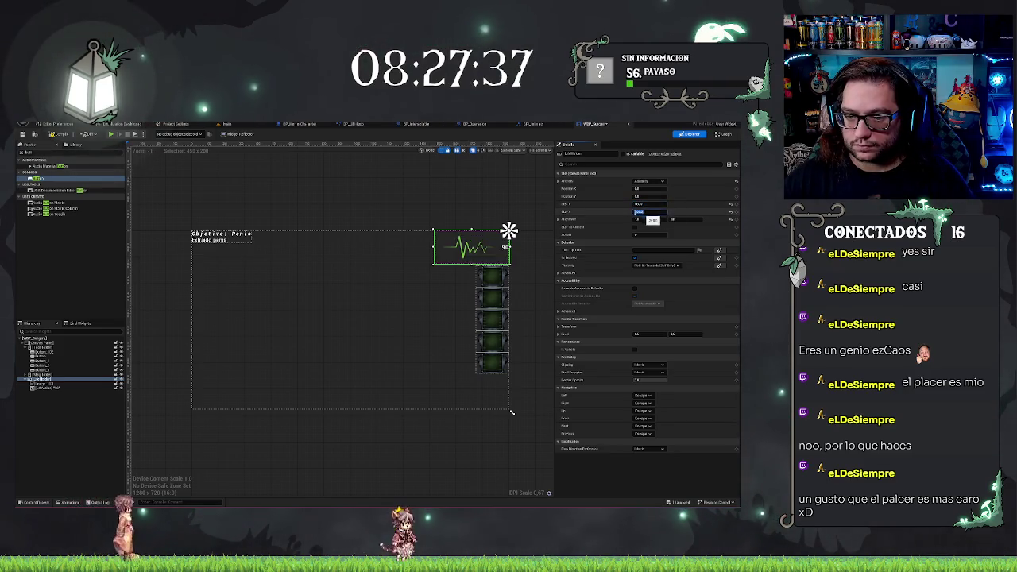
{"action": "left_click", "coordinate": [647, 204]}
{"action": "type", "text": "1"}
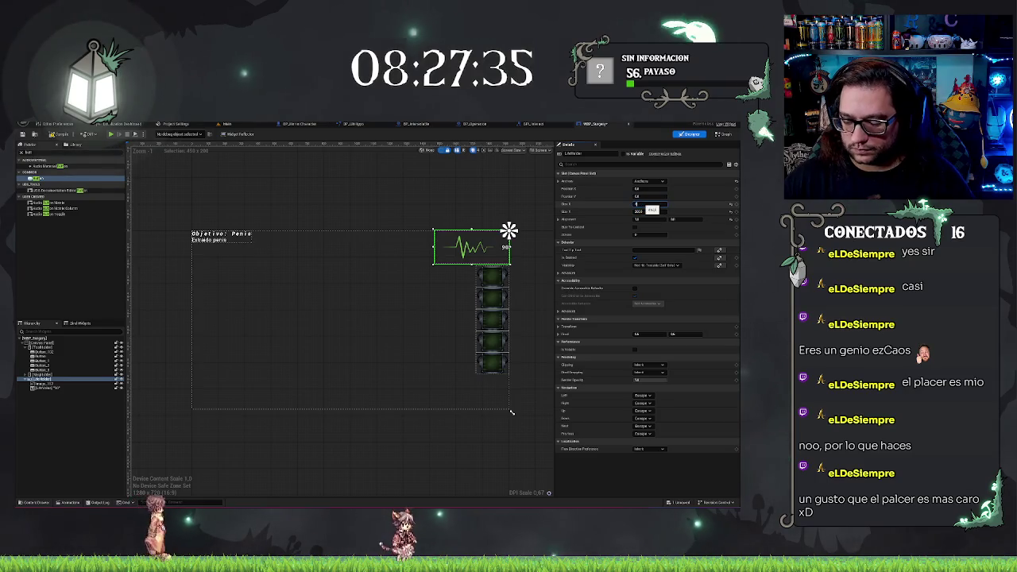
{"action": "left_click", "coordinate": [455, 221]}
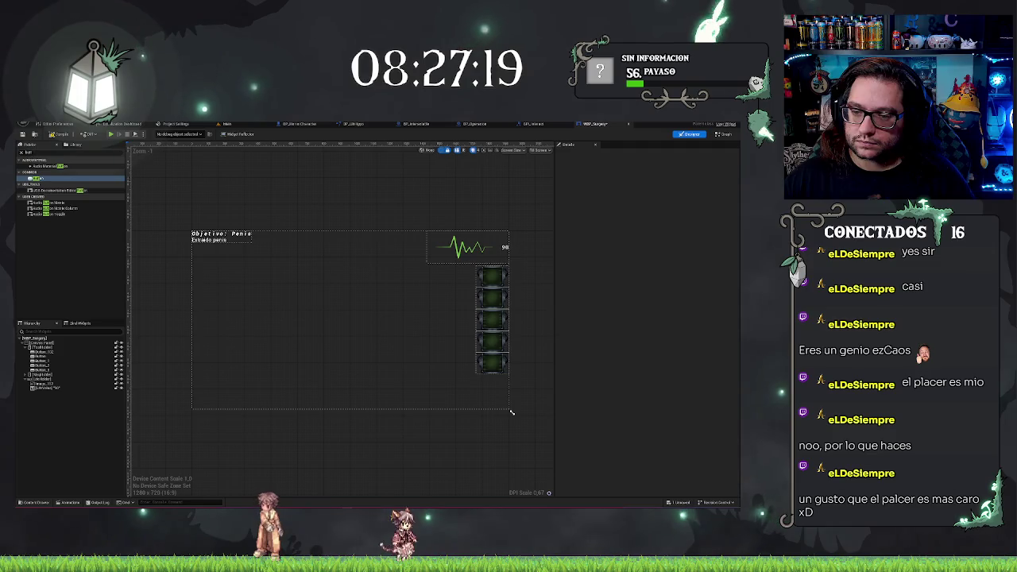
{"action": "left_click", "coordinate": [505, 249]}
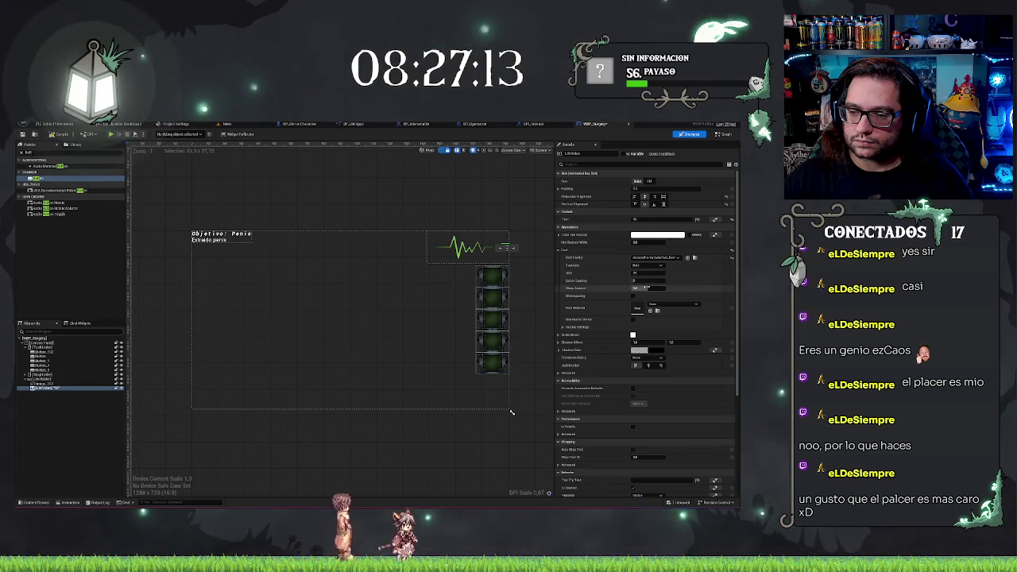
{"action": "scroll", "coordinate": [517, 267], "scroll_direction": "up", "scroll_amount": 5}
{"action": "left_click", "coordinate": [518, 270]}
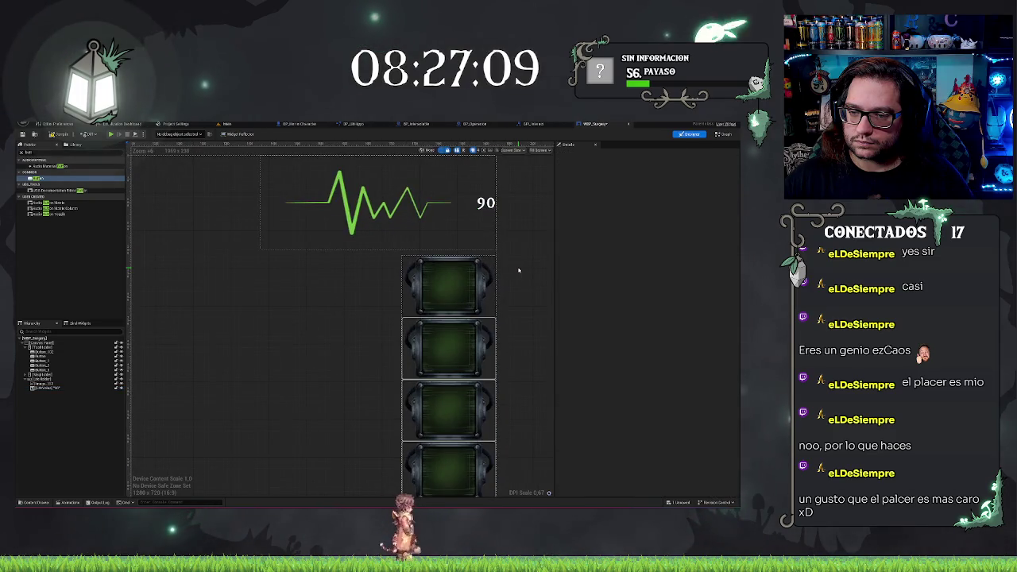
{"action": "scroll", "coordinate": [518, 270], "scroll_direction": "down", "scroll_amount": 4}
{"action": "left_click", "coordinate": [509, 246]}
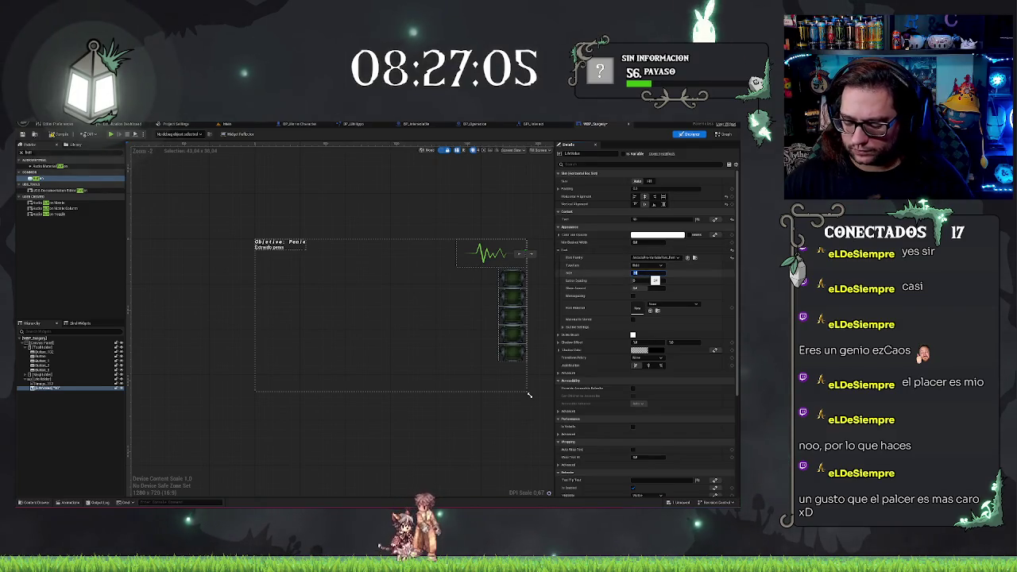
{"action": "left_click", "coordinate": [508, 216]}
{"action": "mouse_move", "coordinate": [509, 215]}
{"action": "left_mouse_down"}
{"action": "mouse_move", "coordinate": [452, 220]}
{"action": "mouse_move", "coordinate": [445, 257]}
{"action": "left_mouse_up"}
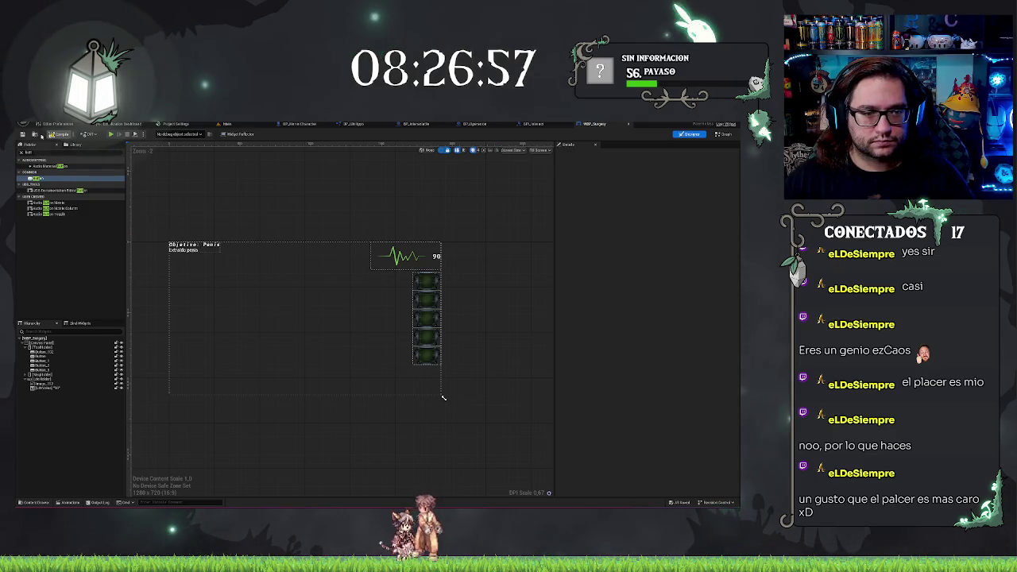
{"action": "scroll", "coordinate": [492, 318], "scroll_direction": "up", "scroll_amount": 2}
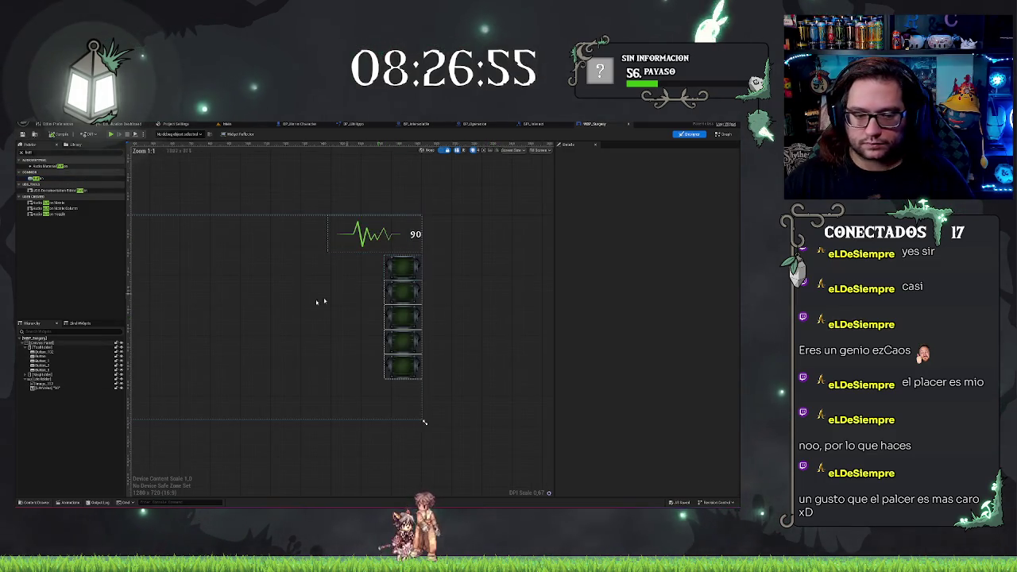
{"action": "left_click", "coordinate": [75, 379]}
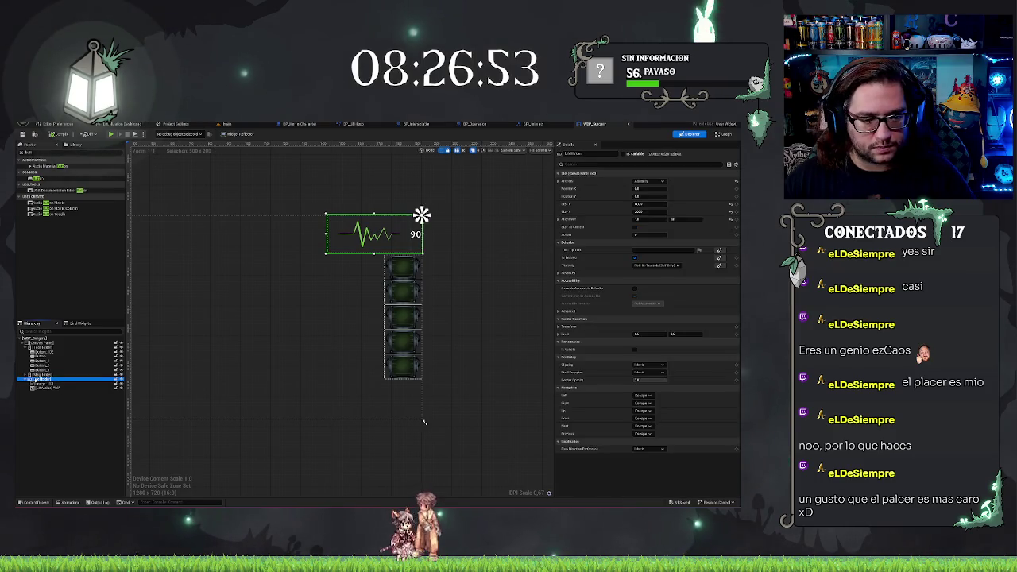
Anchor the button column bottom-right with Position Y 0 and Alignment Y 1.0.
{"action": "left_click", "coordinate": [42, 348]}
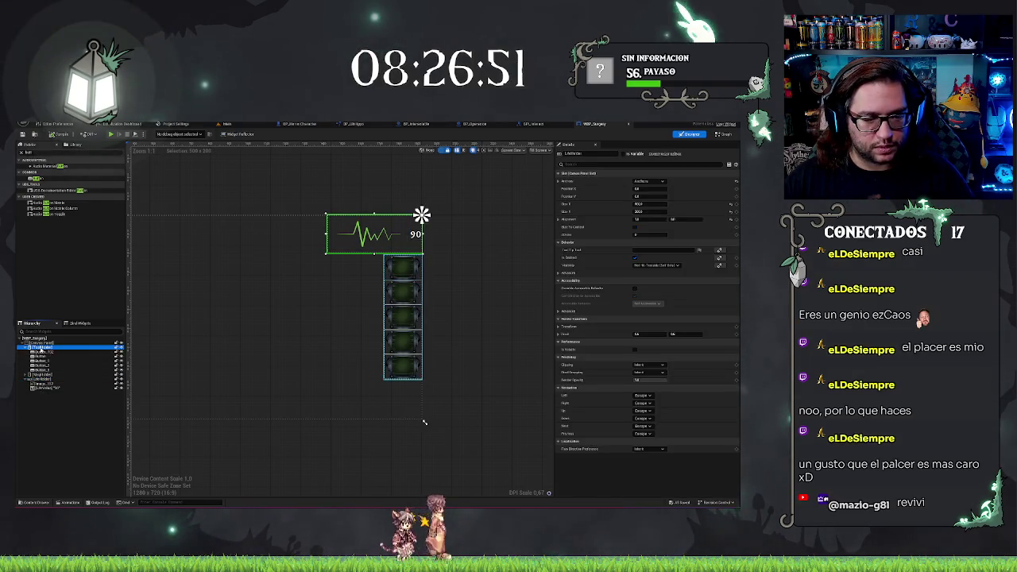
{"action": "left_click", "coordinate": [649, 182]}
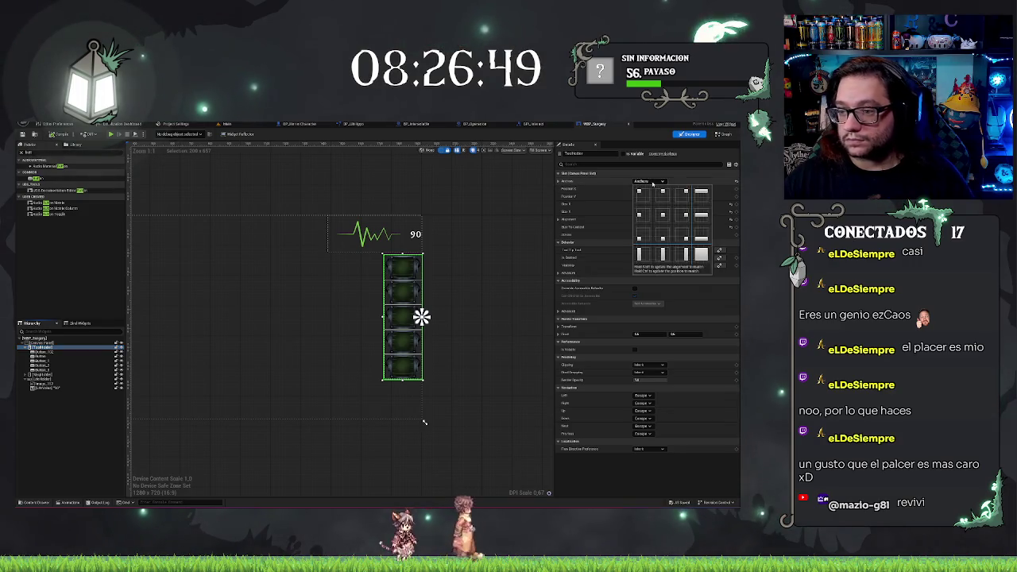
{"action": "left_click", "coordinate": [691, 240]}
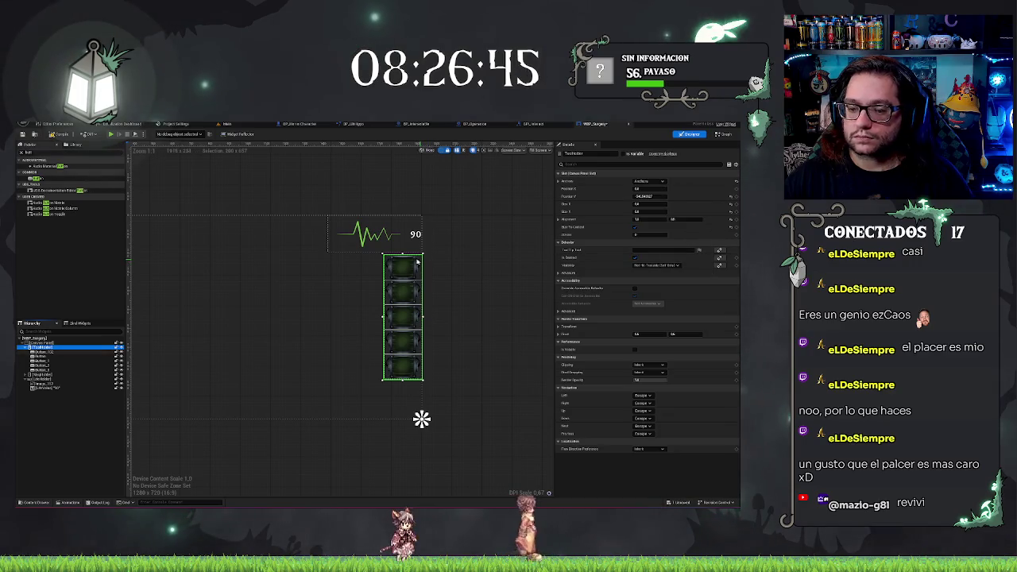
{"action": "left_click", "coordinate": [648, 196]}
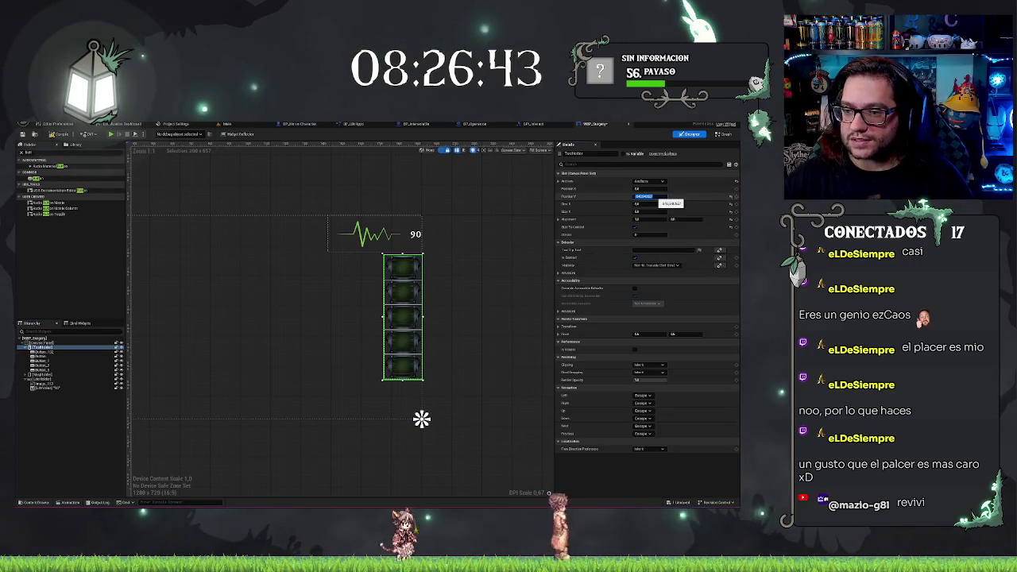
{"action": "type", "text": "0"}
{"action": "key", "text": "Return"}
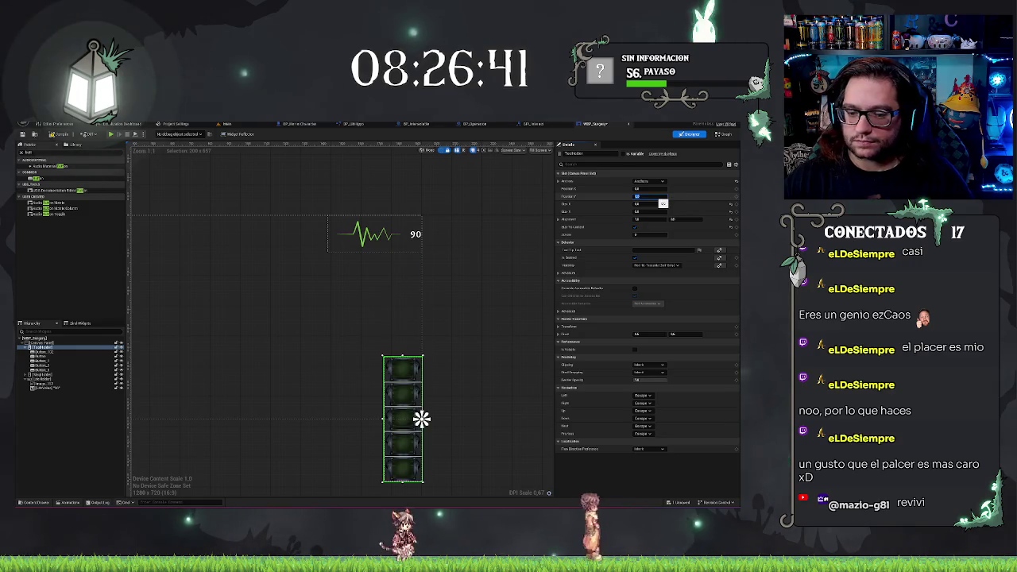
{"action": "left_click", "coordinate": [673, 219]}
{"action": "type", "text": "1"}
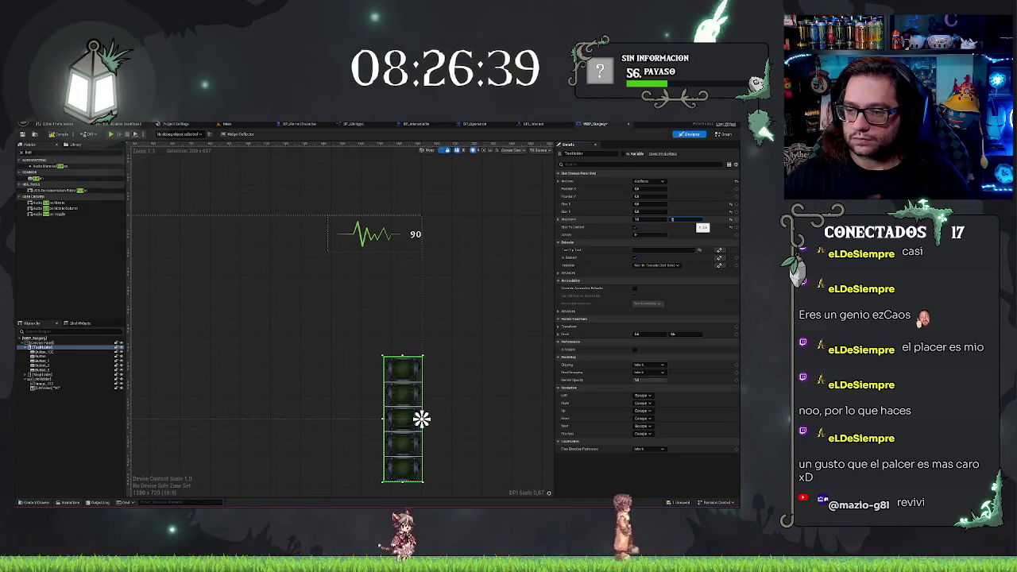
{"action": "key", "text": "Return"}
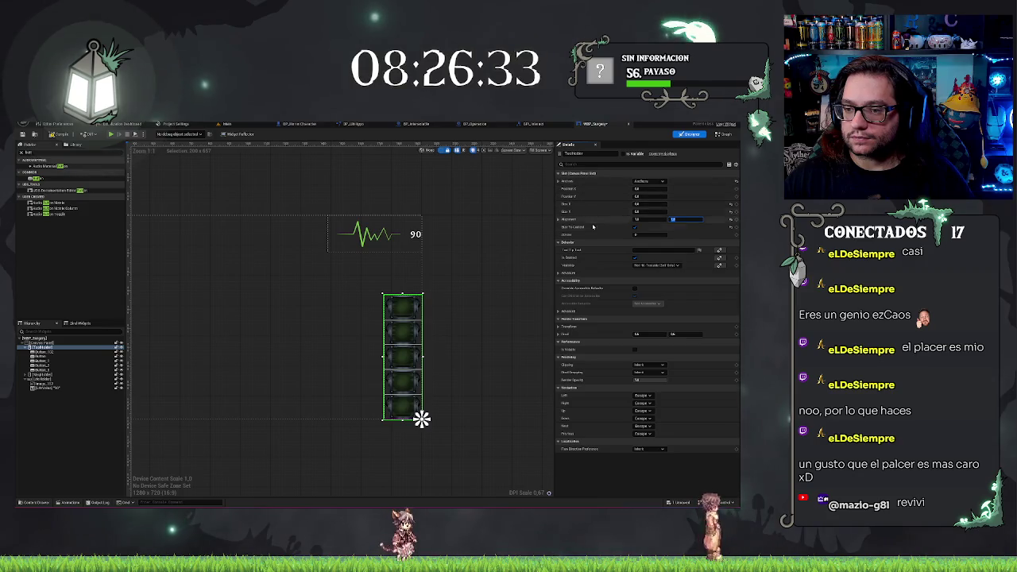
{"action": "left_click", "coordinate": [573, 224]}
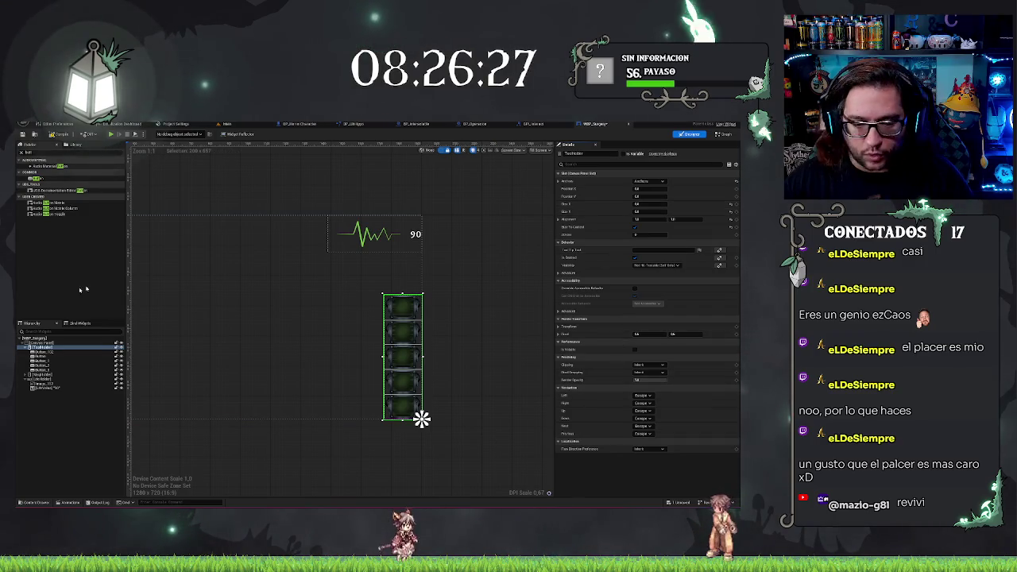
{"action": "left_click", "coordinate": [50, 352]}
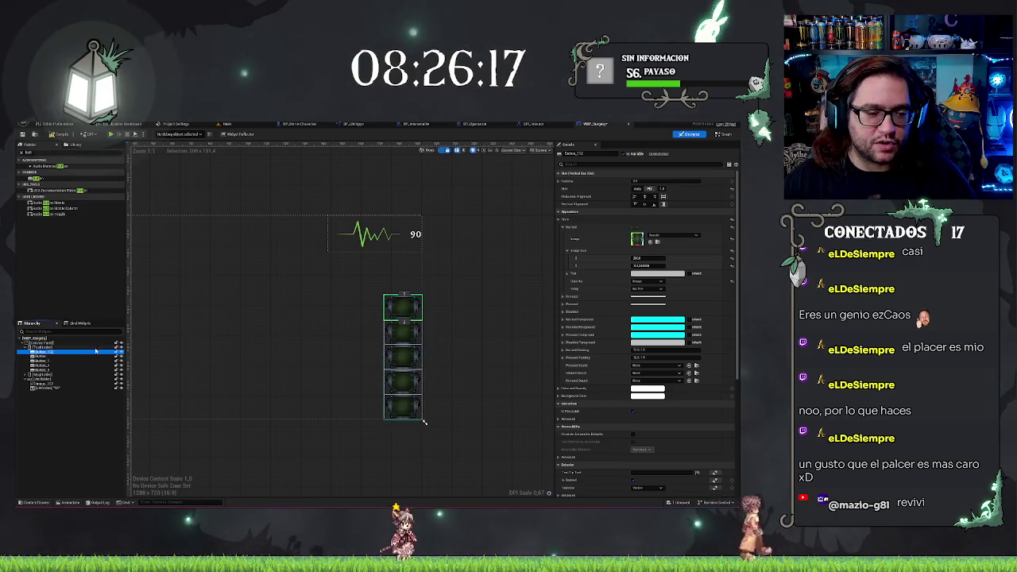
Place a new image widget inside the second tool button.
{"action": "left_click", "coordinate": [49, 361]}
{"action": "mouse_move", "coordinate": [132, 401]}
{"action": "left_mouse_down"}
{"action": "mouse_move", "coordinate": [289, 390]}
{"action": "mouse_move", "coordinate": [218, 384]}
{"action": "left_mouse_up"}
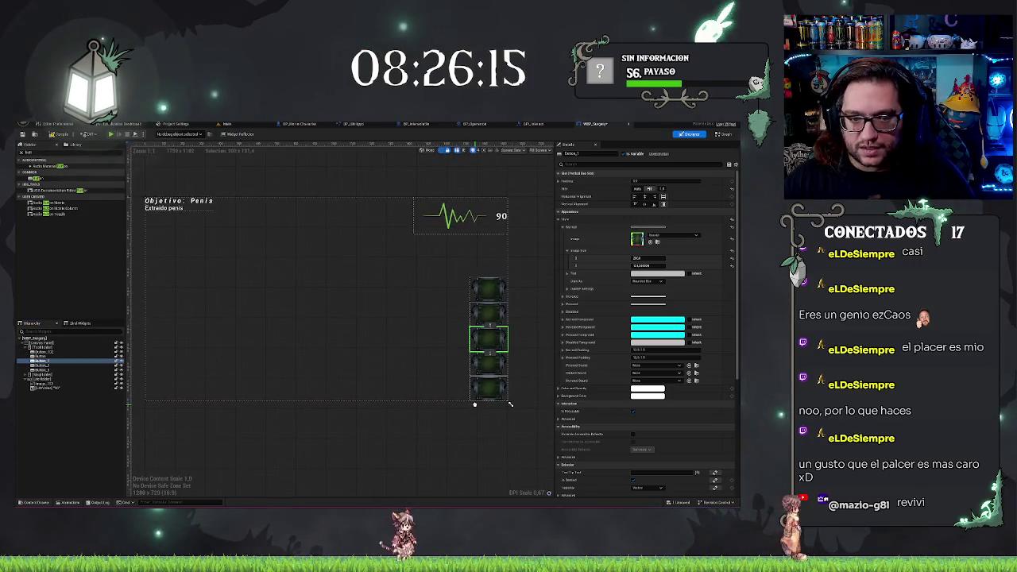
{"action": "left_click", "coordinate": [53, 366]}
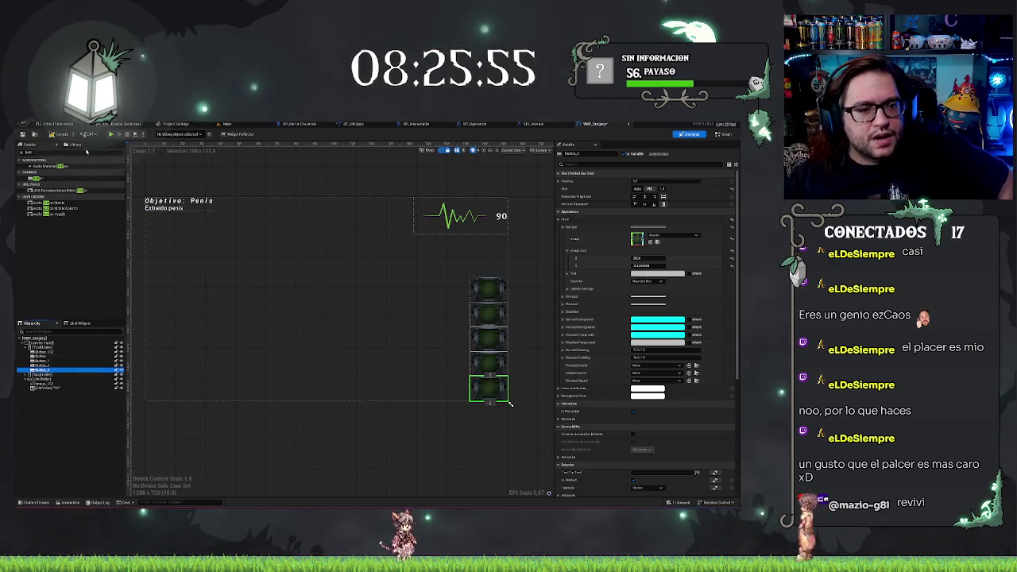
{"action": "left_click", "coordinate": [26, 183]}
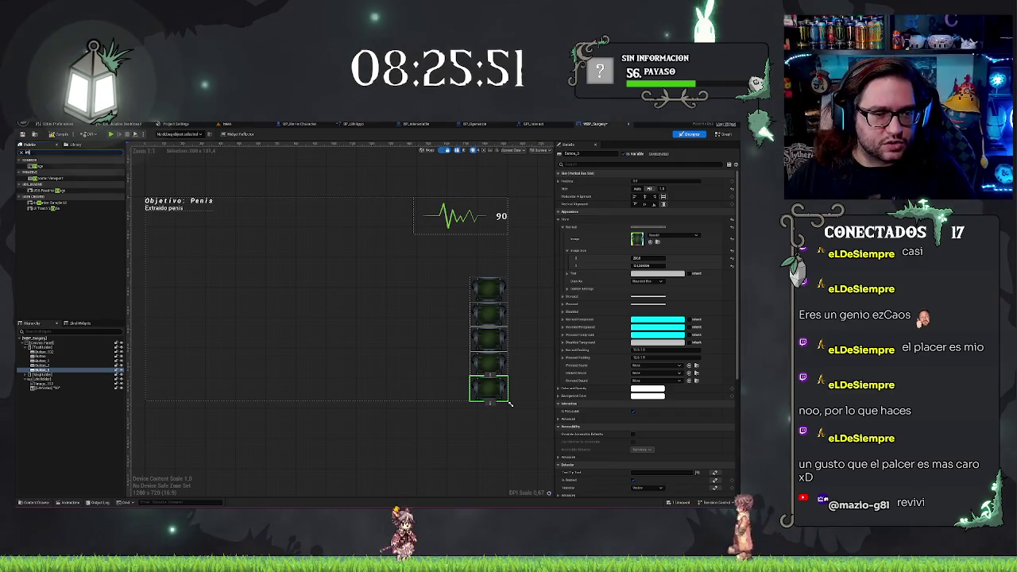
{"action": "mouse_move", "coordinate": [44, 168]}
{"action": "left_mouse_down"}
{"action": "mouse_move", "coordinate": [75, 343]}
{"action": "mouse_move", "coordinate": [45, 360]}
{"action": "left_mouse_up"}
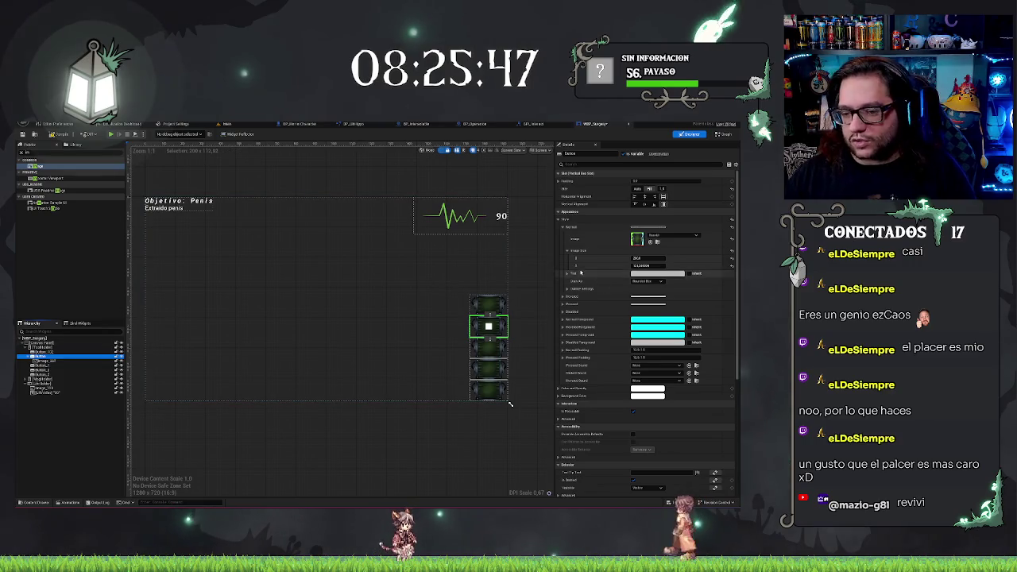
{"action": "left_click", "coordinate": [44, 361]}
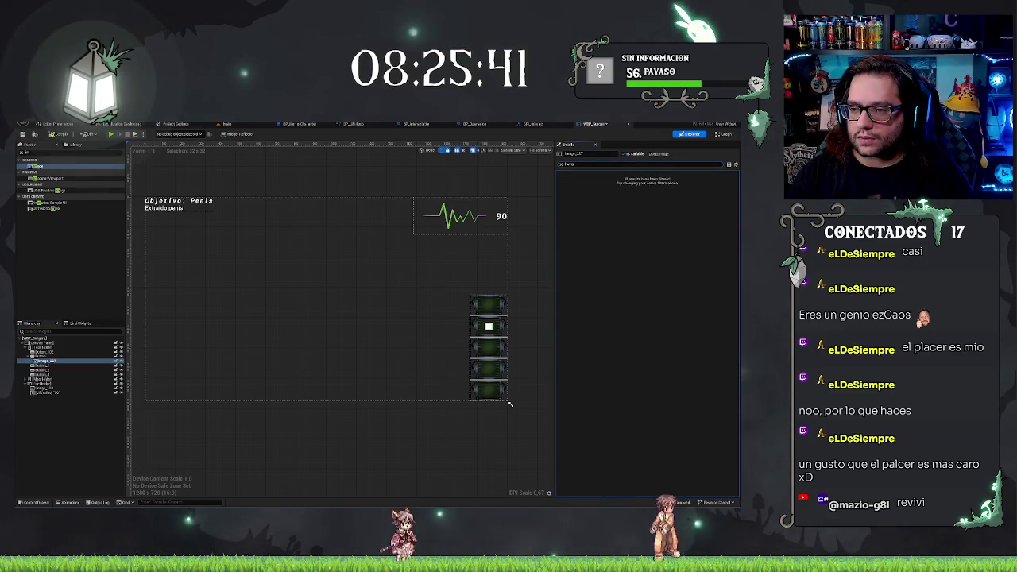
{"action": "key", "text": "BackSpace"}
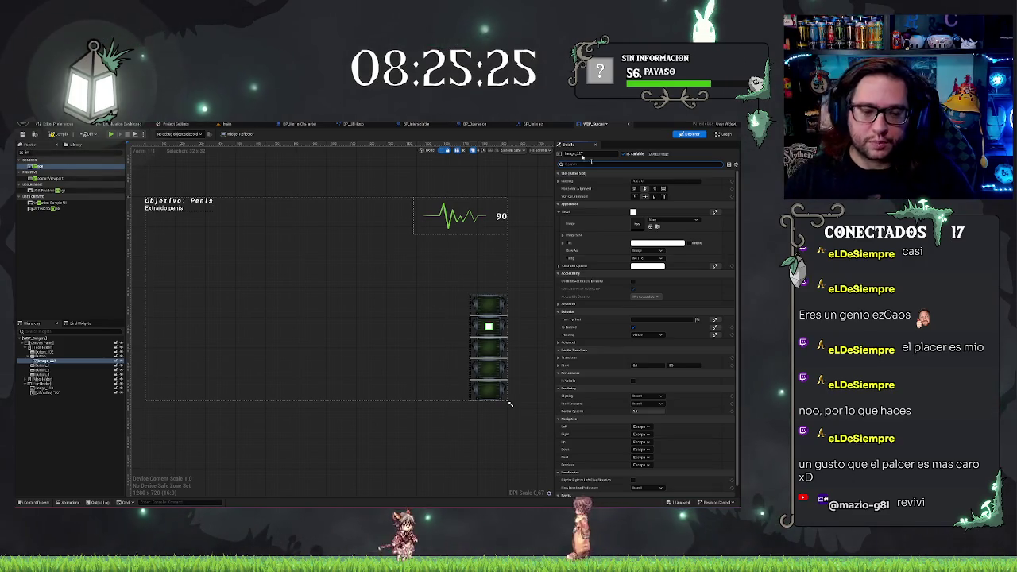
Multi-select the four extra tool buttons in the Hierarchy and collapse the branch.
{"action": "left_click", "coordinate": [44, 351]}
{"action": "left_click", "coordinate": [47, 365], "text": "ctrl"}
{"action": "left_click", "coordinate": [56, 370], "text": "ctrl"}
{"action": "left_click", "coordinate": [68, 373], "text": "ctrl"}
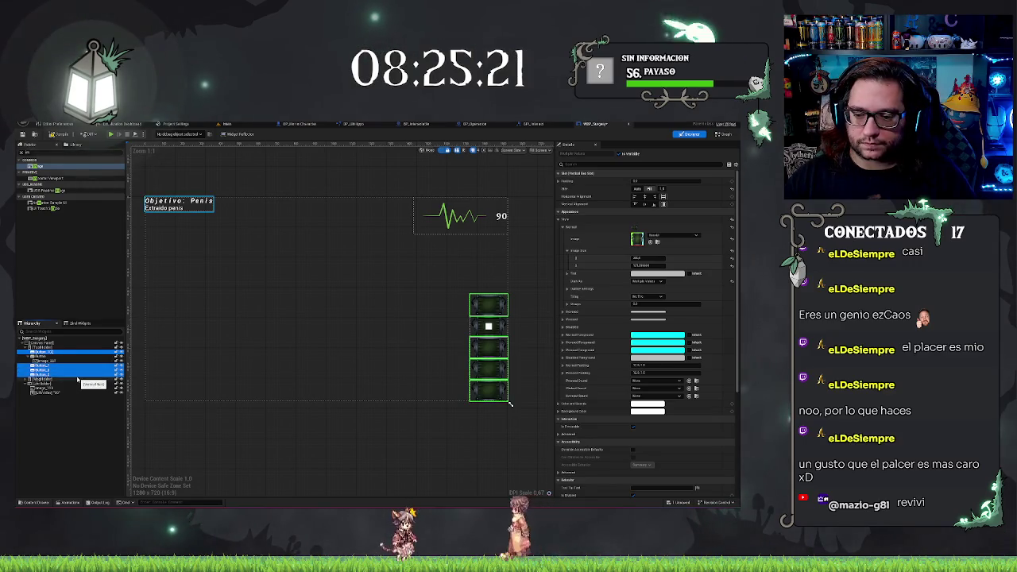
{"action": "left_click", "coordinate": [28, 378]}
Delete the four extra tool buttons, leaving a single one in the HUD.
{"action": "key", "text": "Delete"}
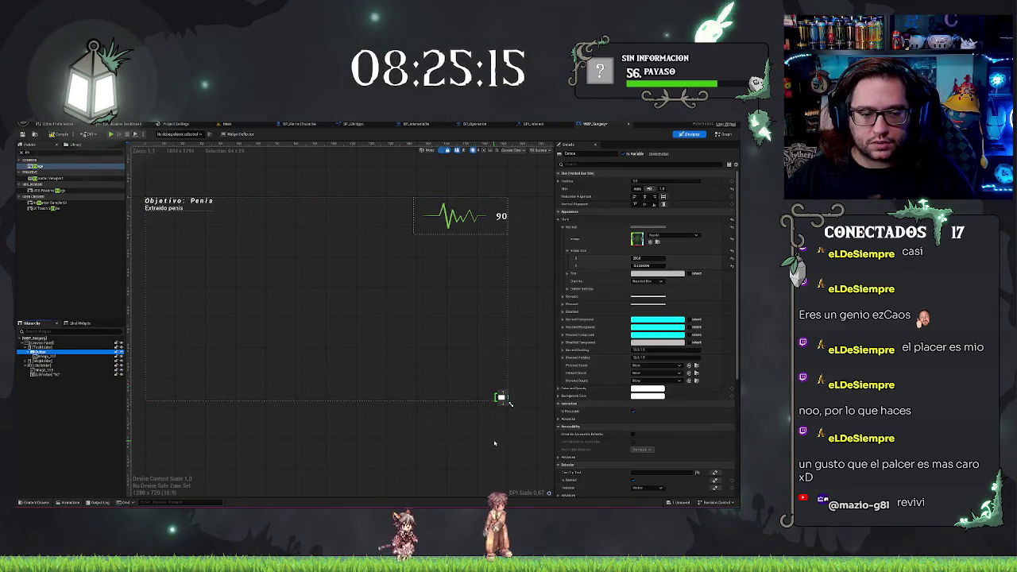
{"action": "scroll", "coordinate": [490, 441], "scroll_direction": "up", "scroll_amount": 3}
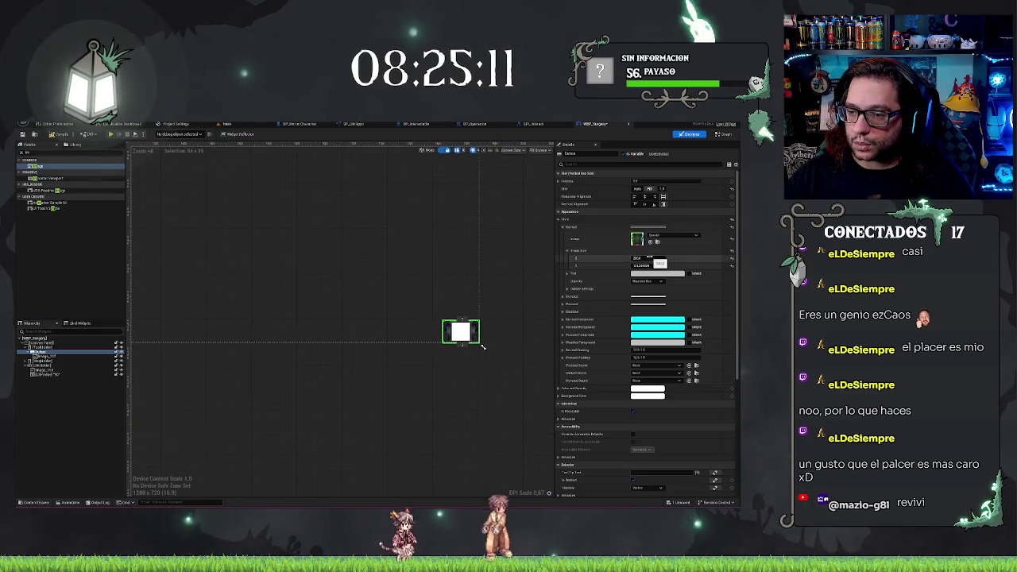
{"action": "left_click", "coordinate": [640, 265]}
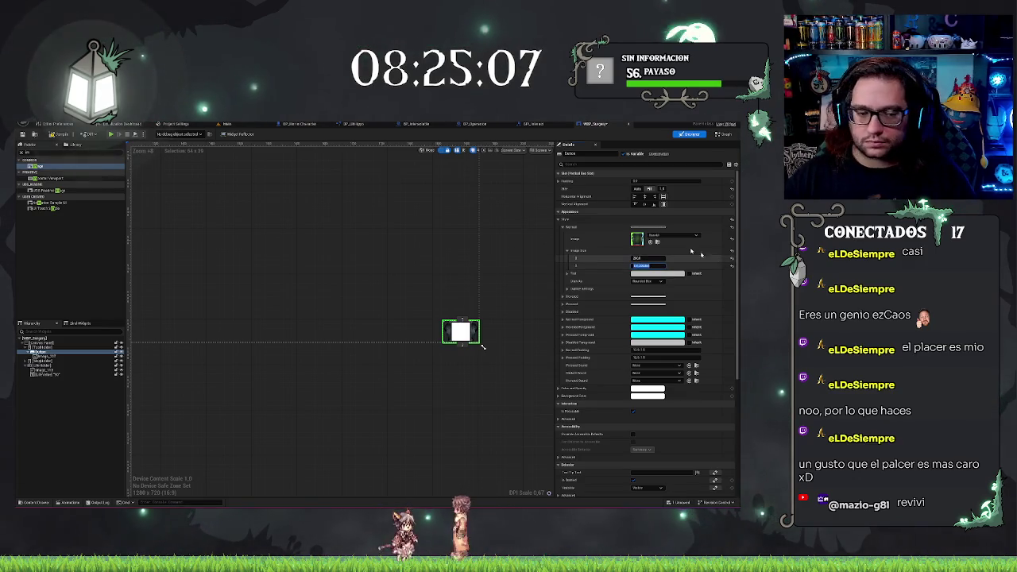
Inspect the remaining tool button and its image, then return to the main level editor.
{"action": "left_click", "coordinate": [54, 348]}
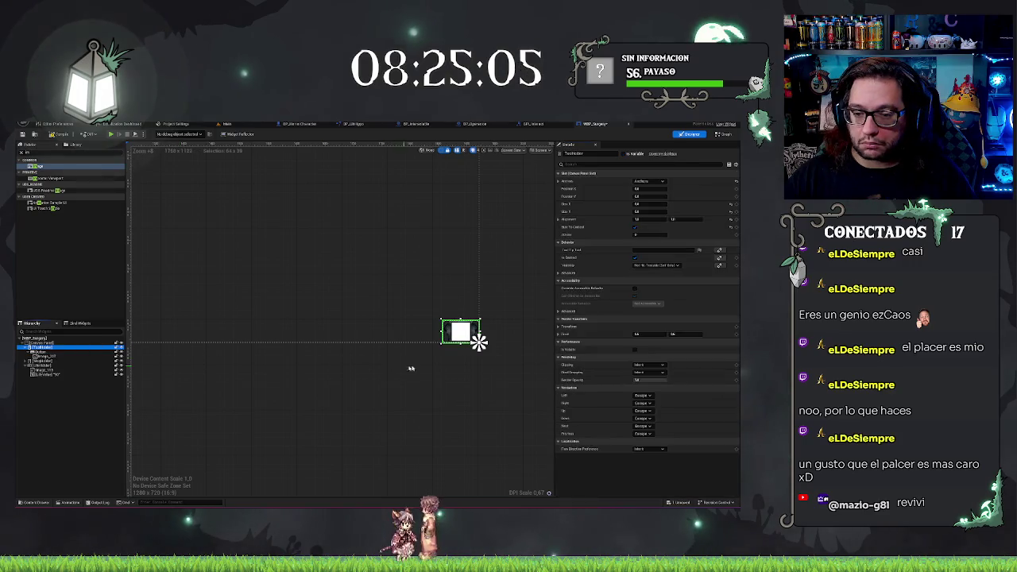
{"action": "scroll", "coordinate": [455, 440], "scroll_direction": "down", "scroll_amount": 1}
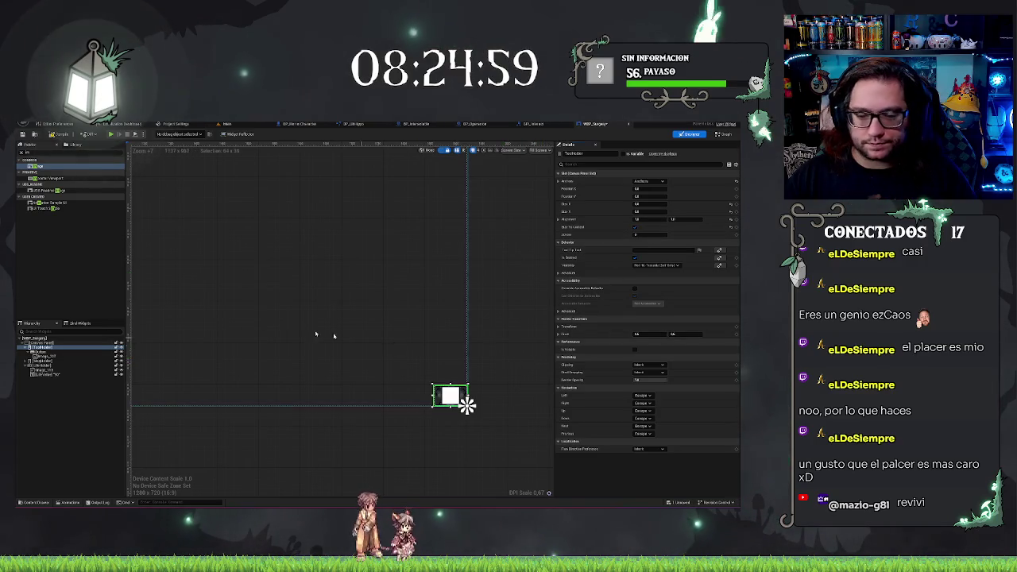
{"action": "left_click", "coordinate": [59, 353]}
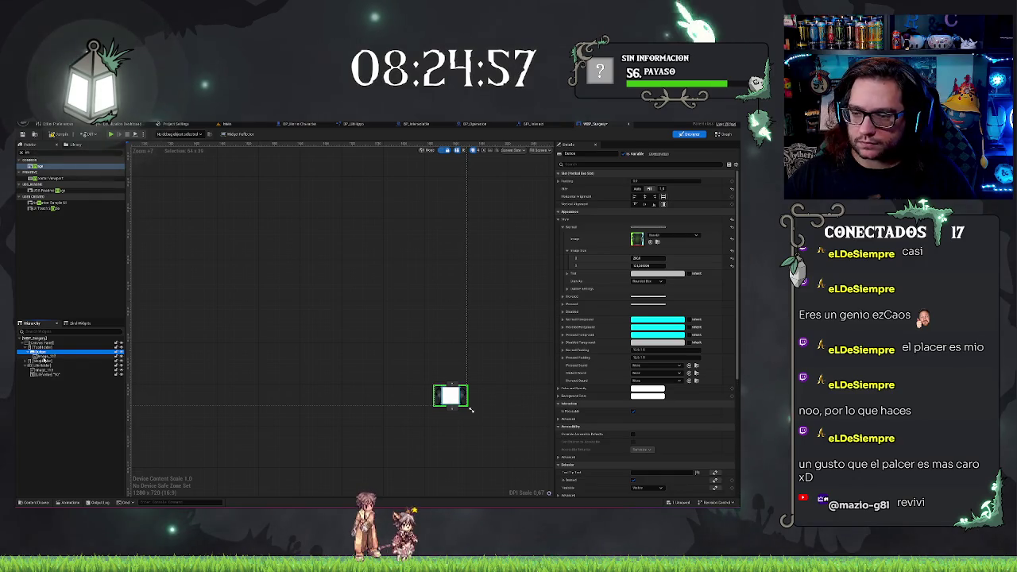
{"action": "left_click", "coordinate": [45, 357]}
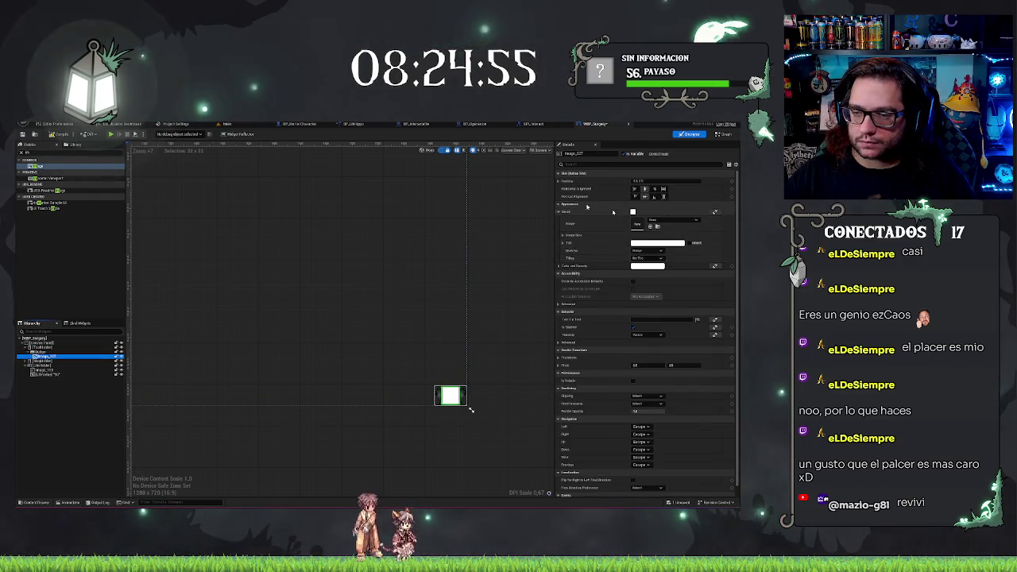
{"action": "left_click", "coordinate": [227, 124]}
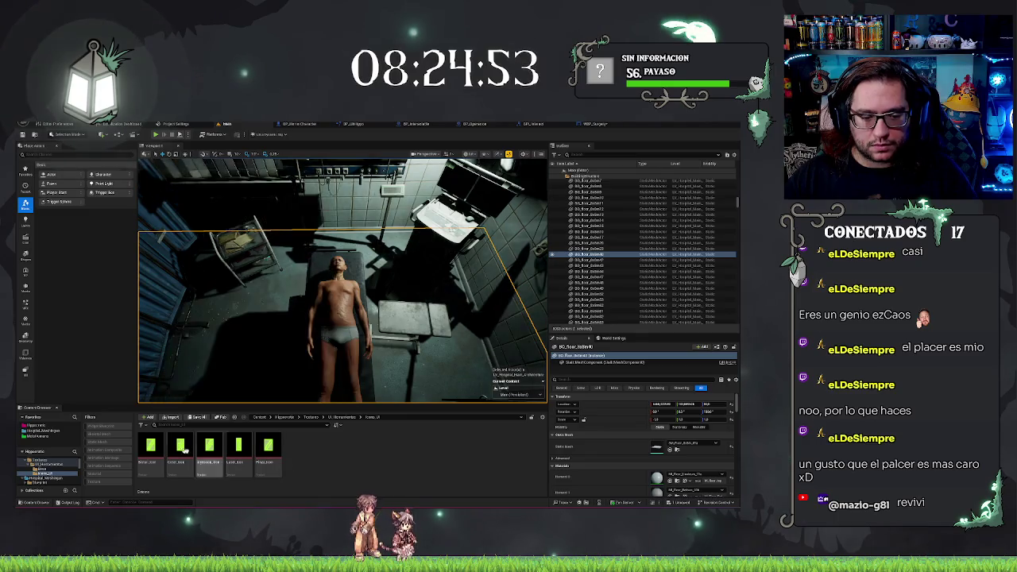
Pick the Boton_Icon texture, then select the tool button in the WBP_Surgery designer.
{"action": "left_click", "coordinate": [162, 471]}
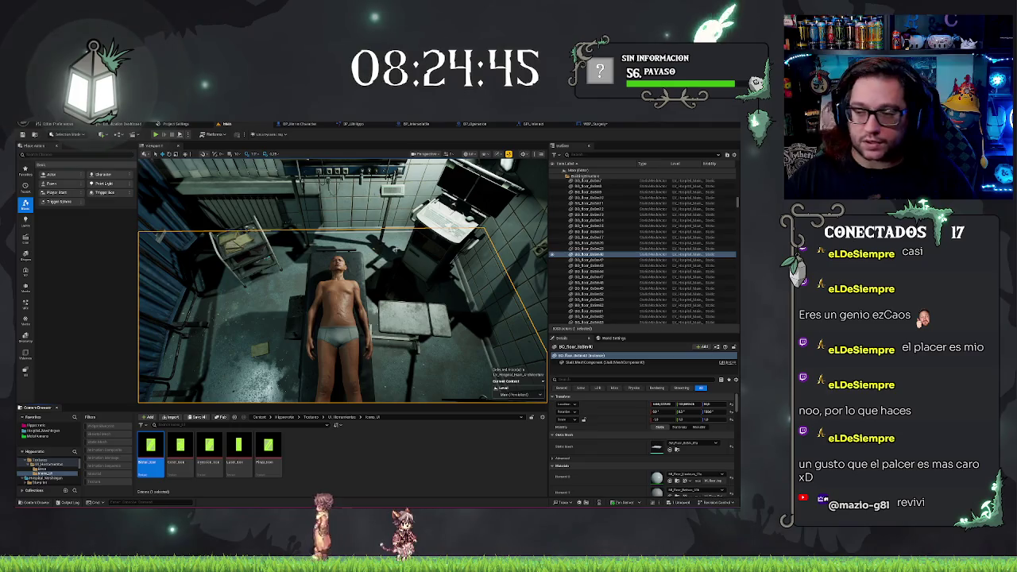
{"action": "left_click", "coordinate": [597, 124]}
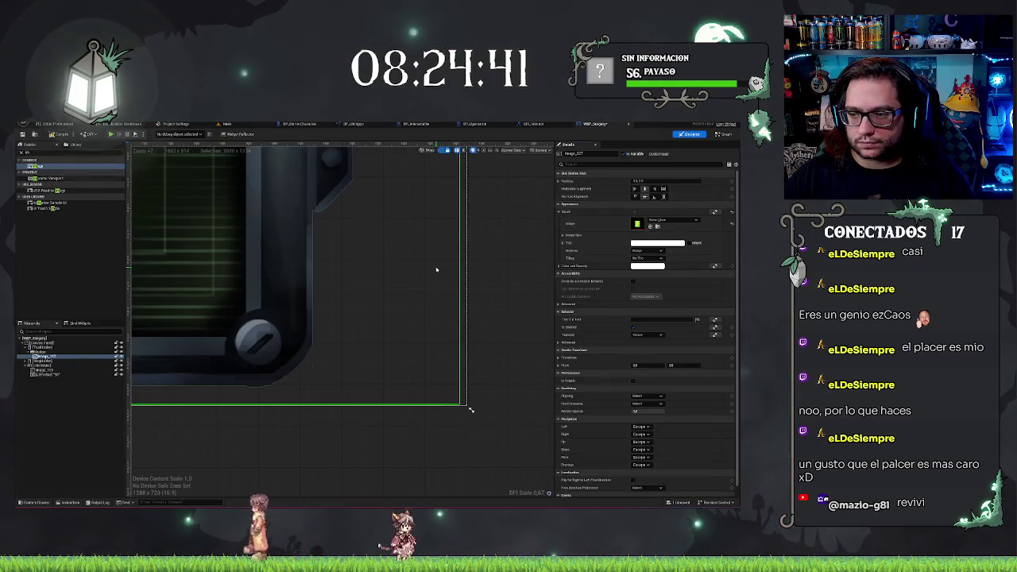
{"action": "scroll", "coordinate": [435, 270], "scroll_direction": "down", "scroll_amount": 3}
{"action": "scroll", "coordinate": [429, 358], "scroll_direction": "up", "scroll_amount": 4}
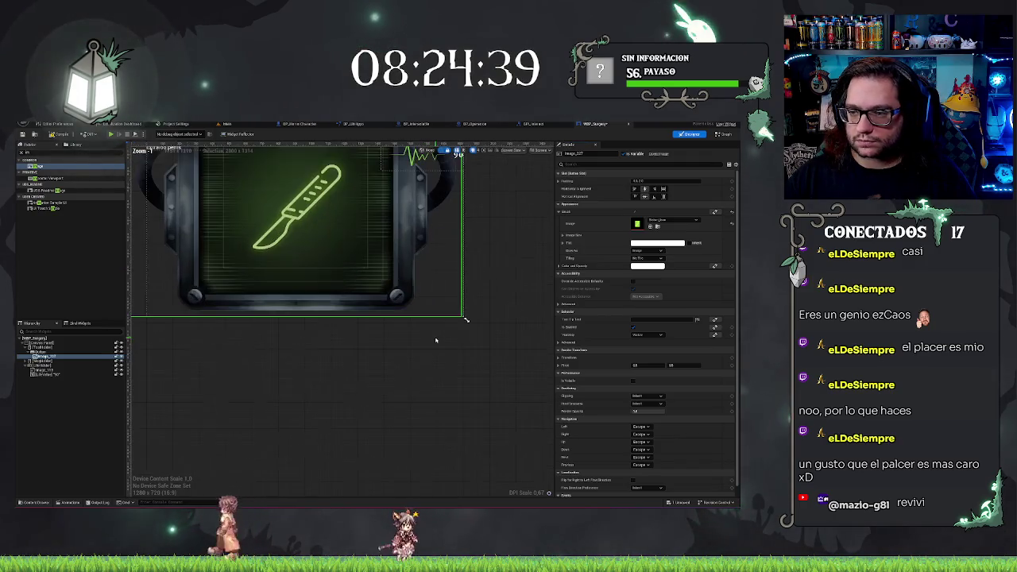
{"action": "scroll", "coordinate": [310, 326], "scroll_direction": "down", "scroll_amount": 1}
{"action": "left_click", "coordinate": [54, 352]}
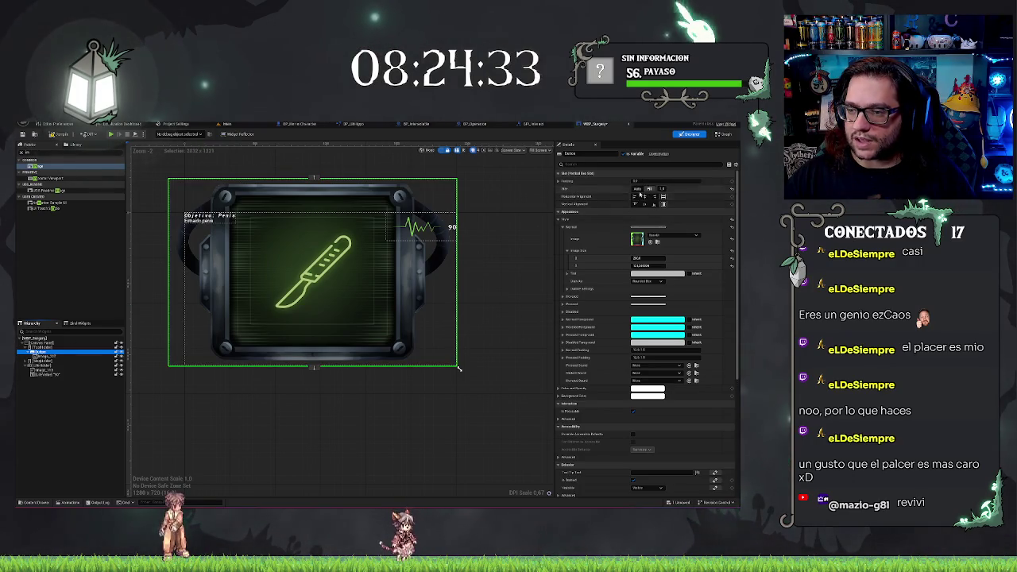
Toggle the button's slot size between Auto and Fill, ending on Fill, then hide the framed image.
{"action": "left_click", "coordinate": [638, 188]}
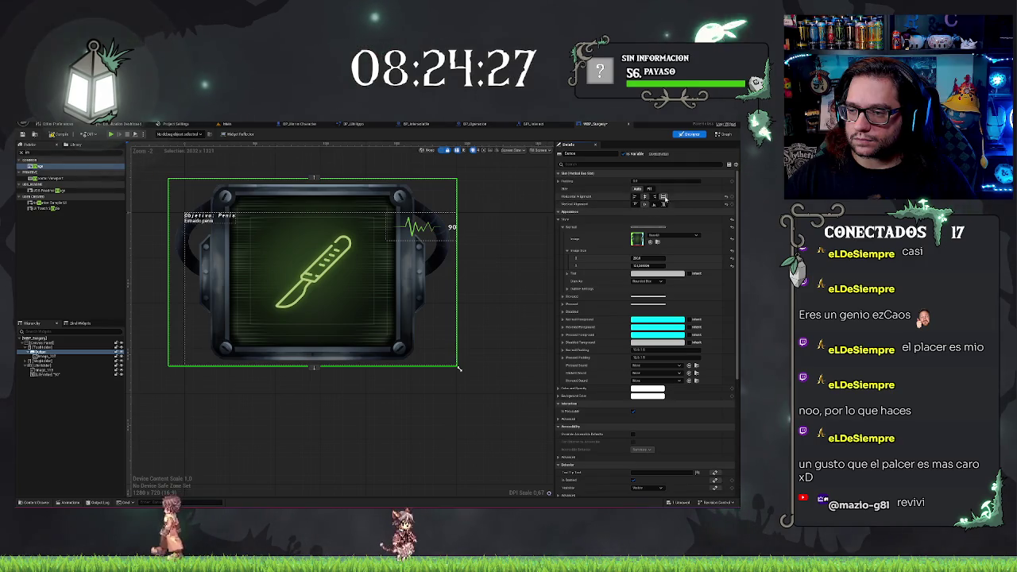
{"action": "left_click", "coordinate": [652, 203]}
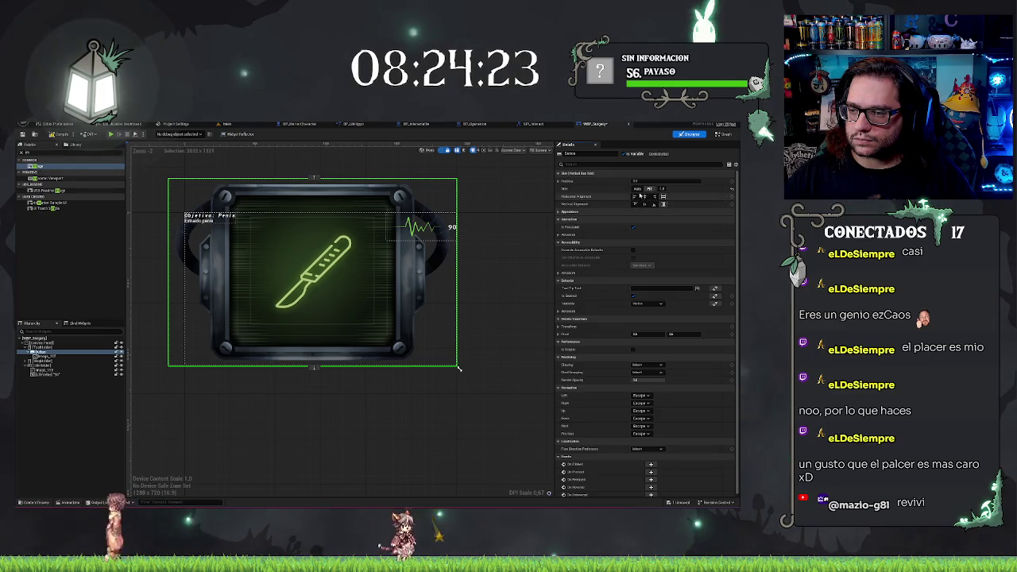
{"action": "left_click", "coordinate": [637, 189]}
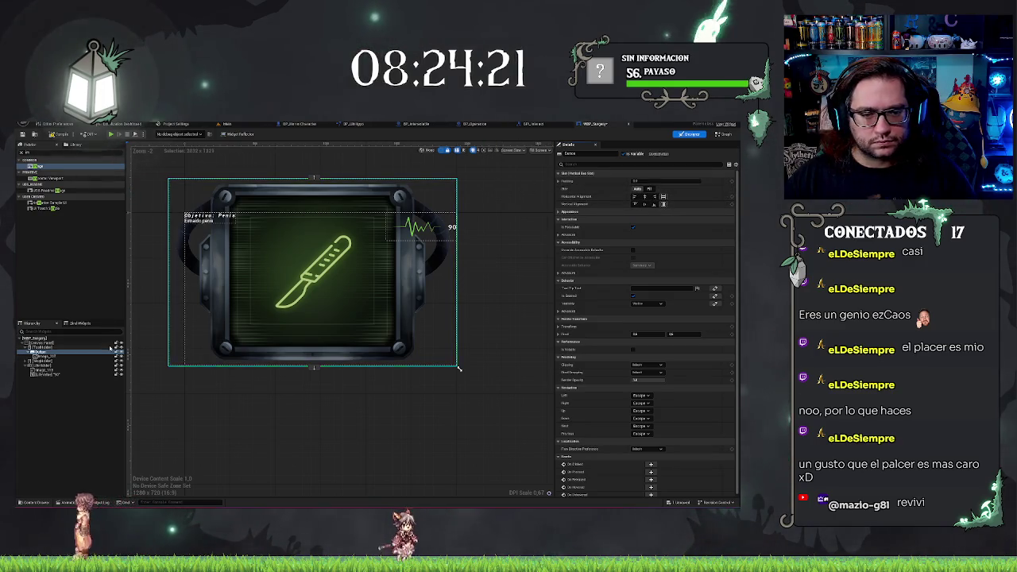
{"action": "left_click", "coordinate": [62, 357]}
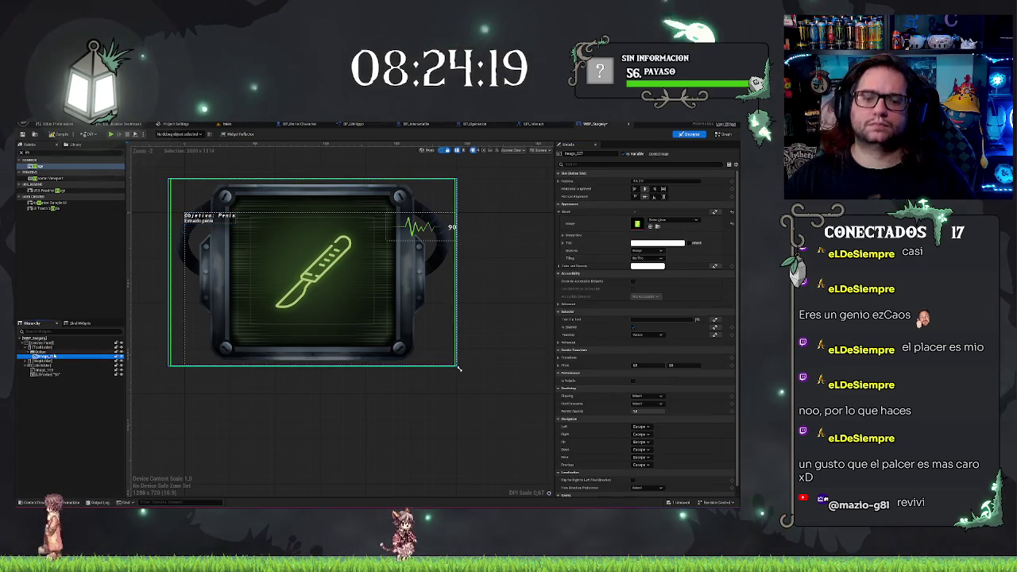
{"action": "left_click", "coordinate": [47, 351]}
{"action": "left_click", "coordinate": [649, 190]}
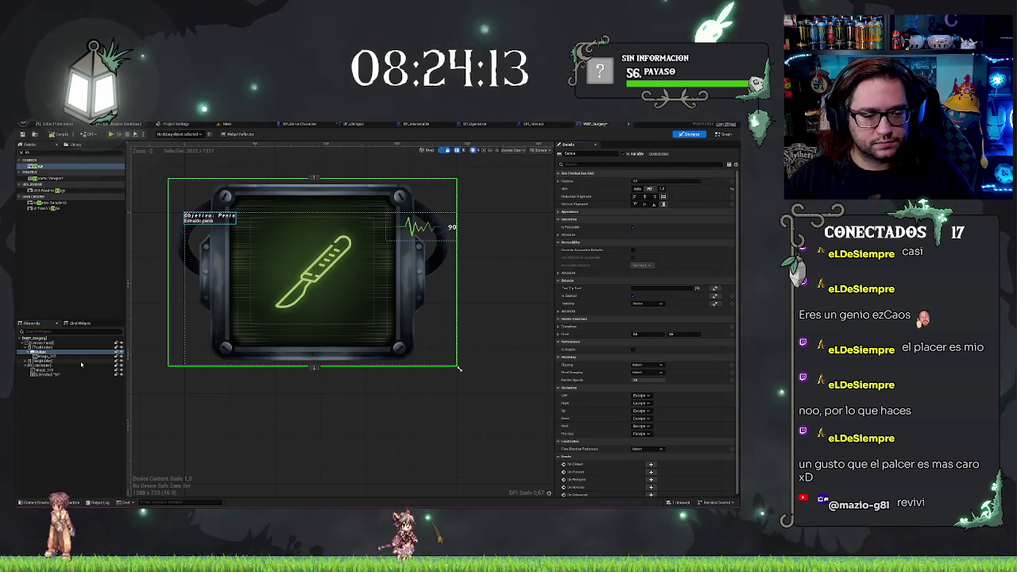
{"action": "left_click", "coordinate": [120, 361]}
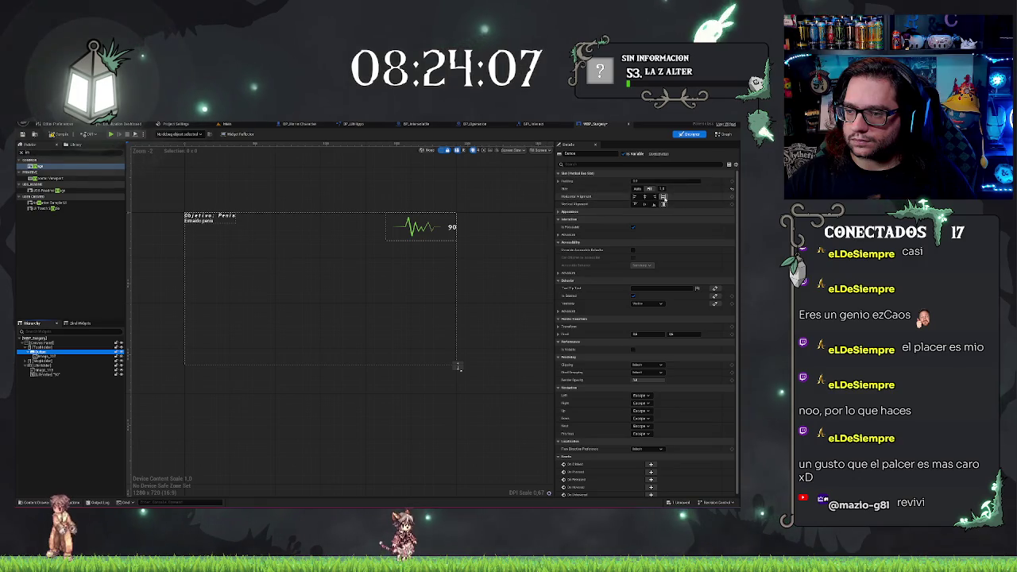
Set the button's Normal style brush to draw as Image and edit its image width.
{"action": "left_click", "coordinate": [560, 212]}
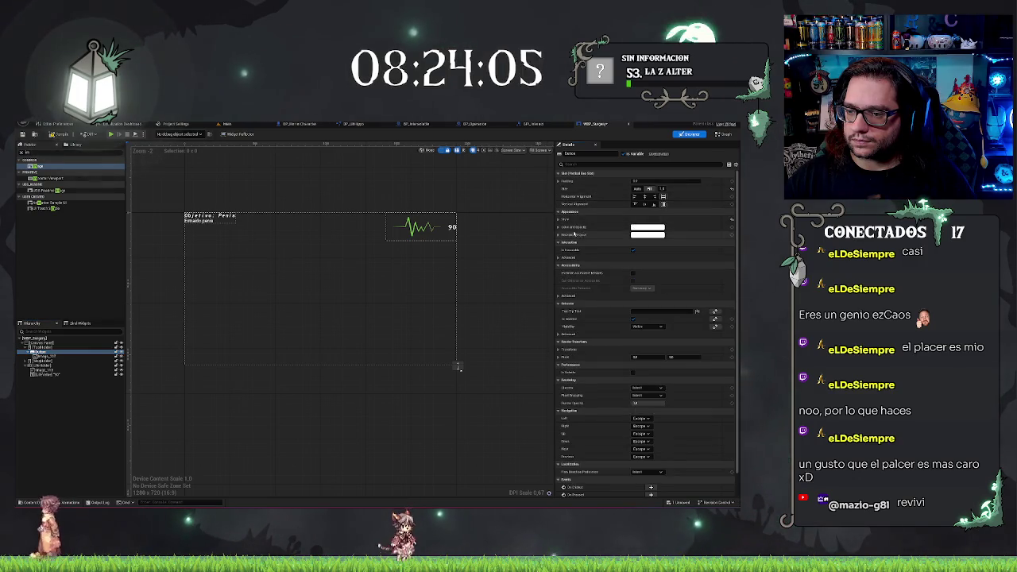
{"action": "left_click", "coordinate": [558, 221]}
{"action": "left_click", "coordinate": [562, 227]}
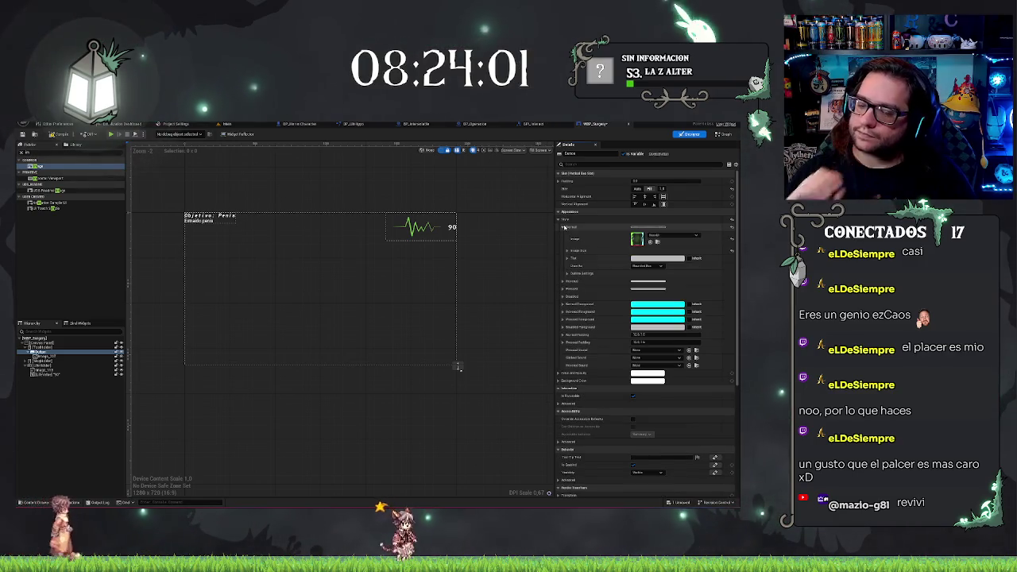
{"action": "left_click", "coordinate": [647, 266]}
{"action": "left_click", "coordinate": [647, 284]}
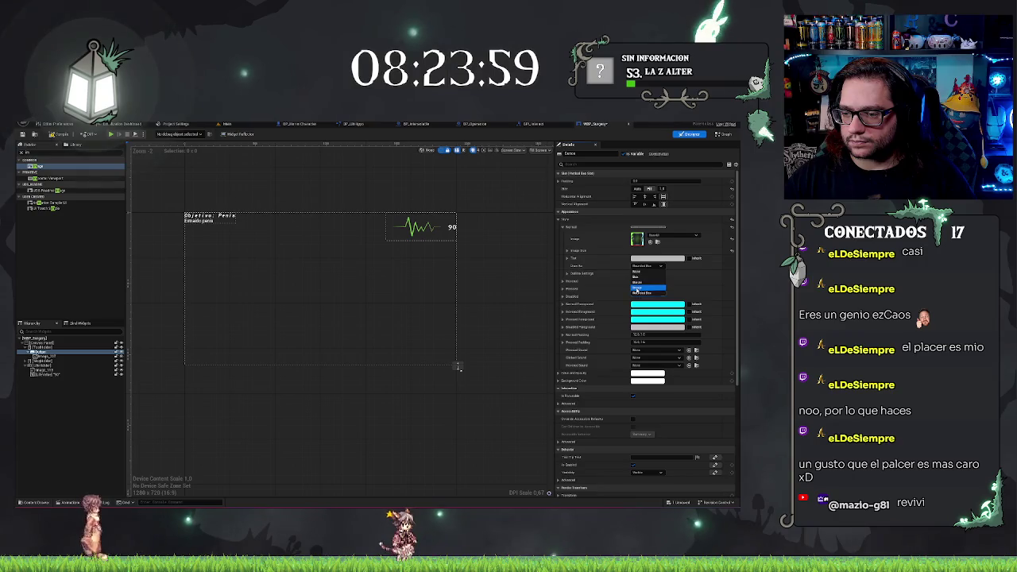
{"action": "left_click", "coordinate": [567, 251]}
{"action": "left_click", "coordinate": [643, 259]}
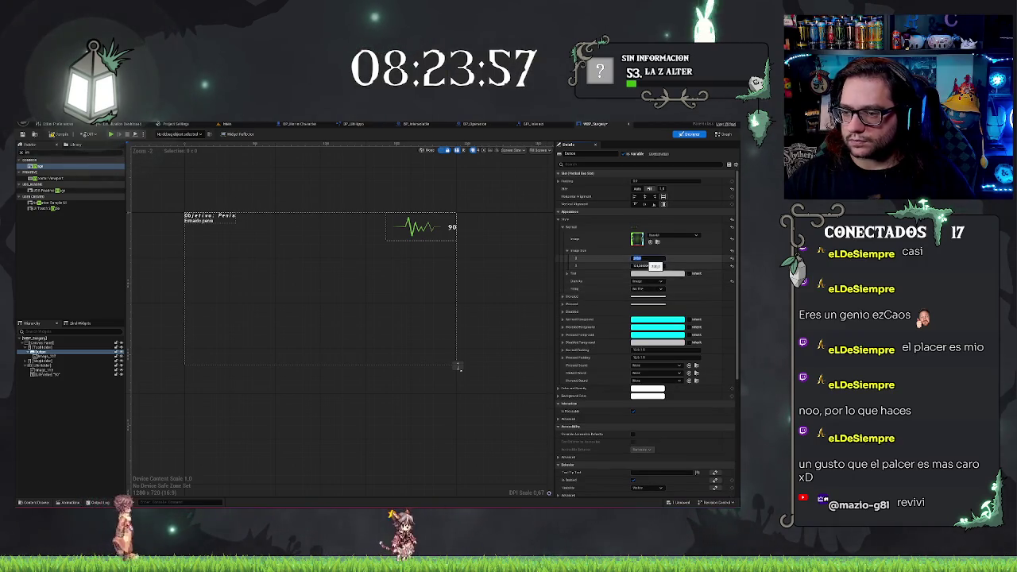
Enlarge the designer preview, change the button's slot alignment, and leave Pressed Sound unset.
{"action": "scroll", "coordinate": [458, 367], "scroll_direction": "up", "scroll_amount": 3}
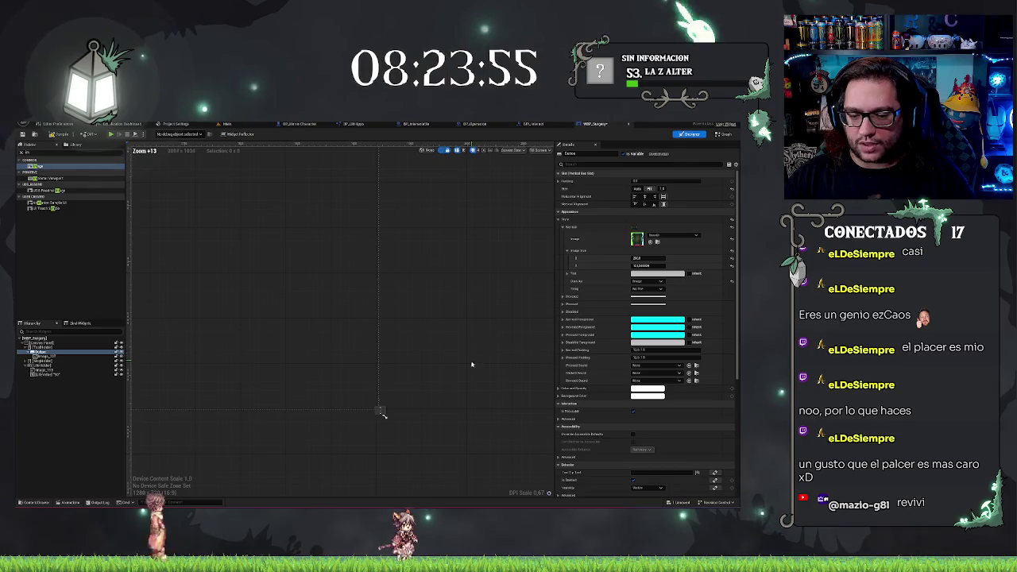
{"action": "left_click_drag", "start_coordinate": [409, 395], "coordinate": [438, 449]}
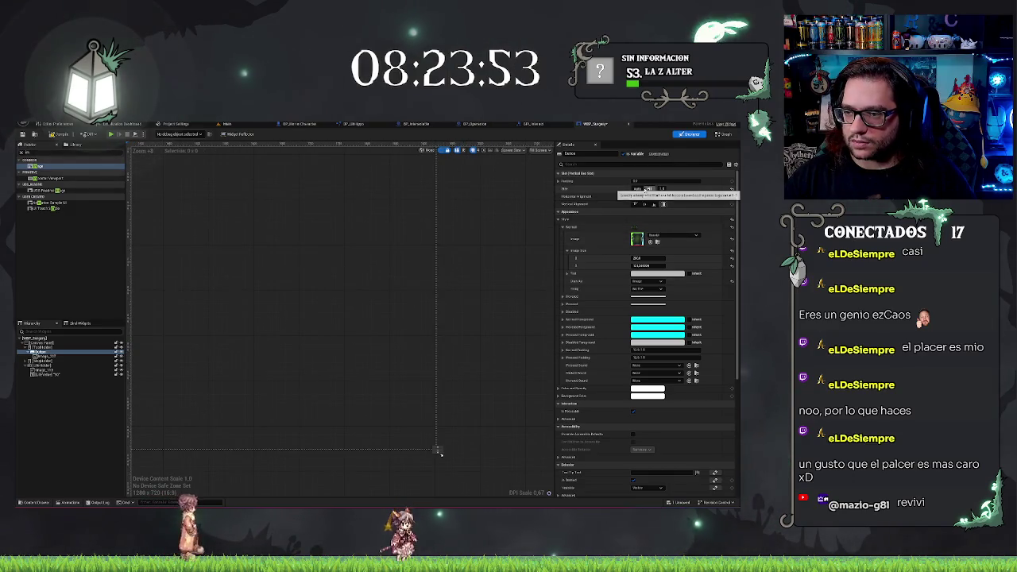
{"action": "left_click", "coordinate": [44, 347]}
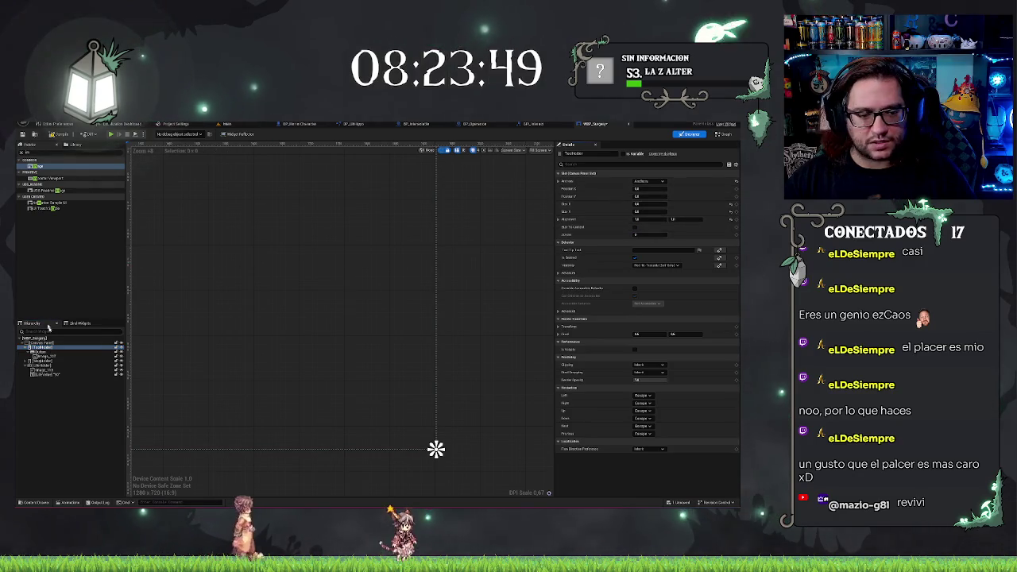
{"action": "left_click", "coordinate": [46, 352]}
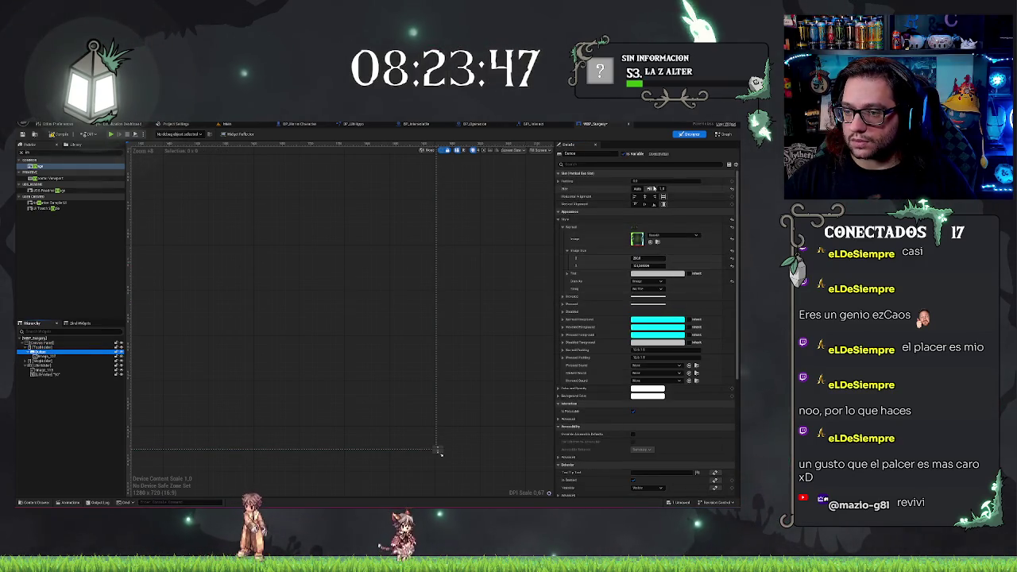
{"action": "left_click", "coordinate": [654, 204]}
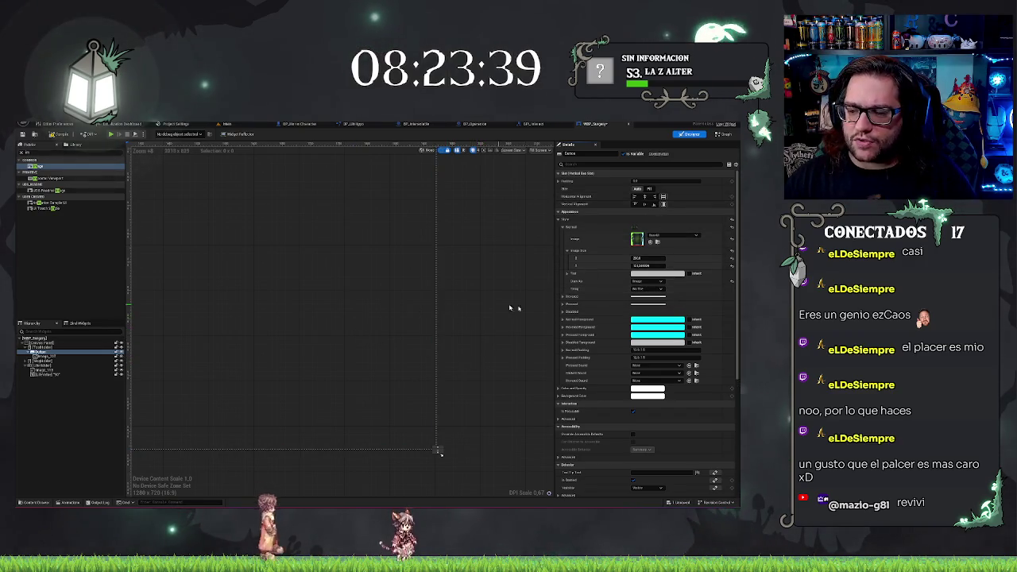
{"action": "left_click", "coordinate": [656, 365]}
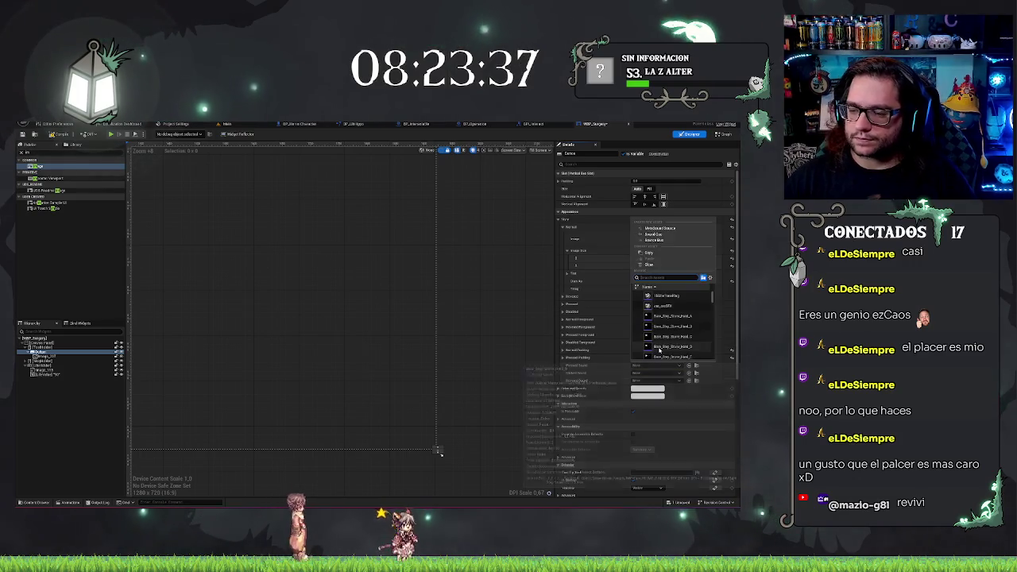
{"action": "key", "text": "Escape"}
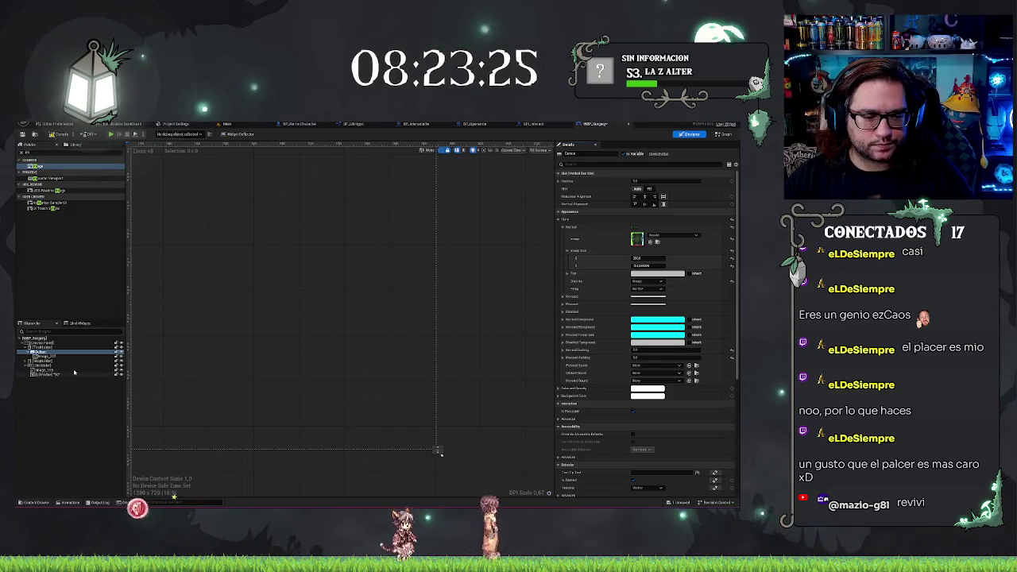
Resize the TextHolder container, committing its width and setting its height to 460.
{"action": "left_click", "coordinate": [60, 348]}
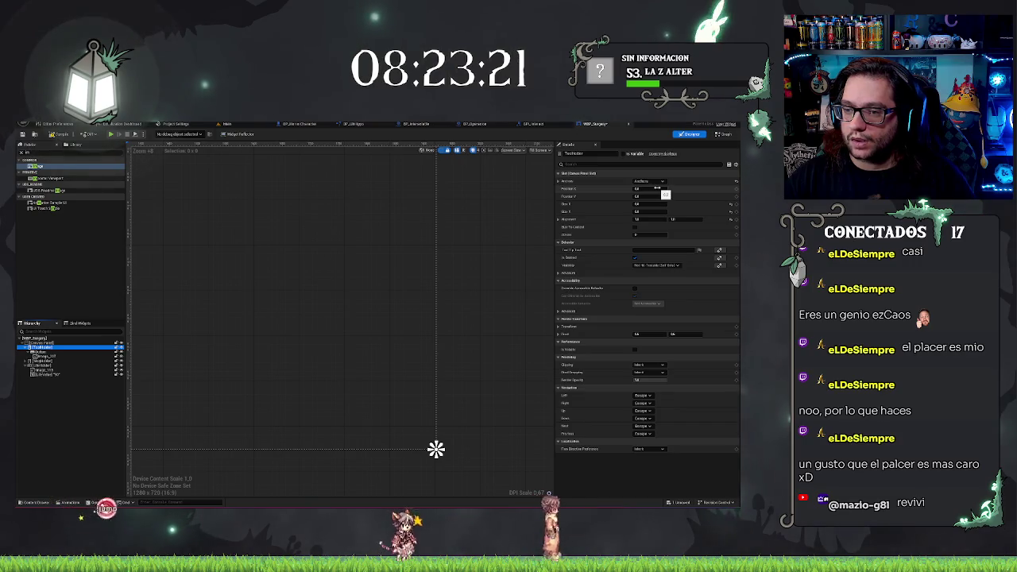
{"action": "left_click", "coordinate": [648, 205]}
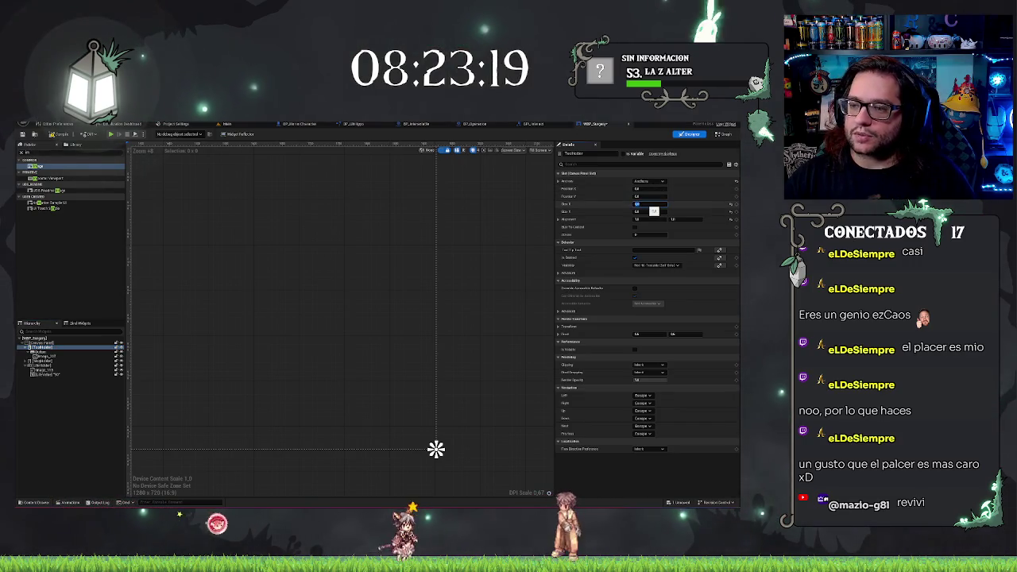
{"action": "type", "text": "200"}
{"action": "key", "text": "Return"}
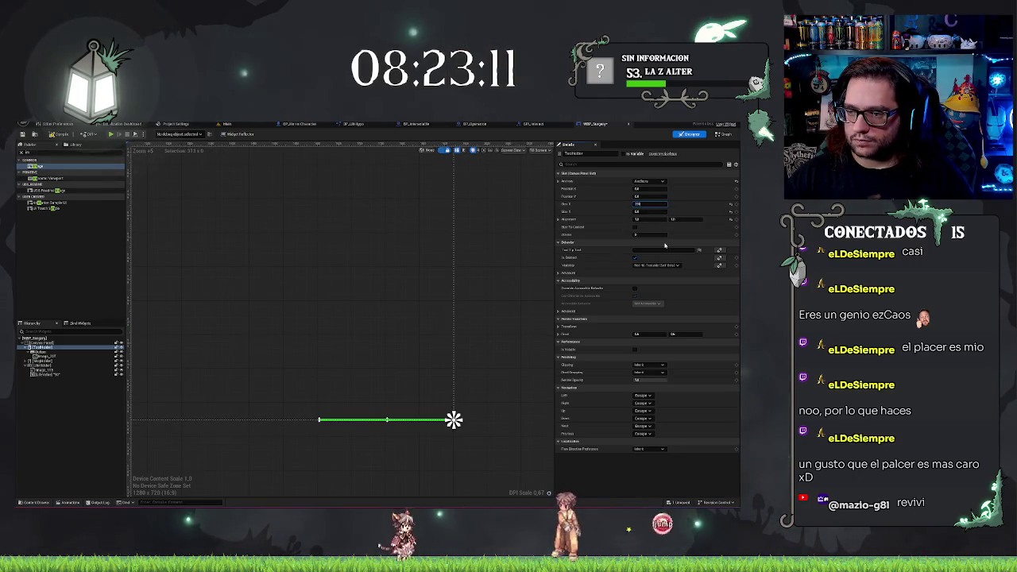
{"action": "left_click", "coordinate": [648, 211]}
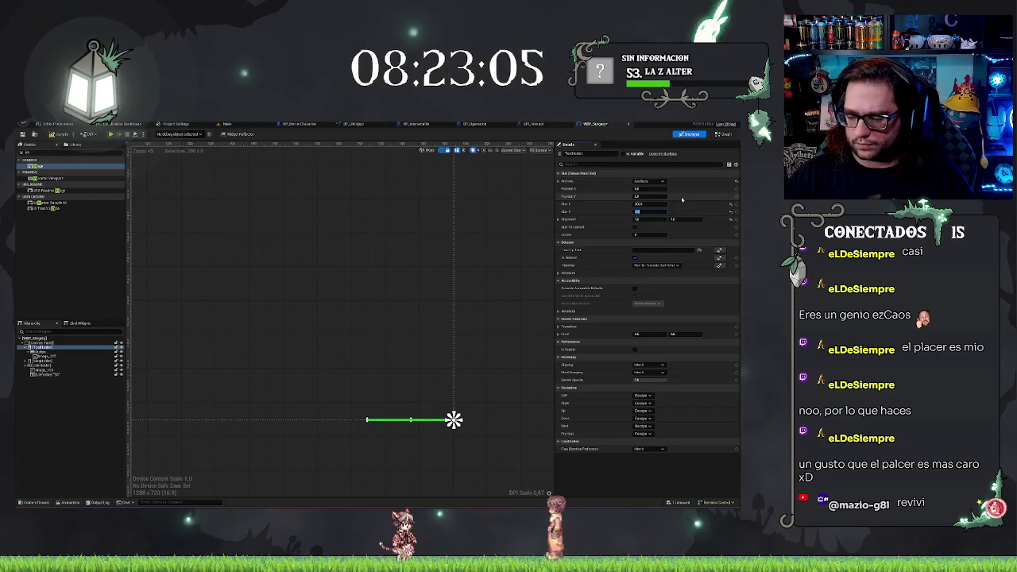
{"action": "type", "text": "460"}
{"action": "key", "text": "Return"}
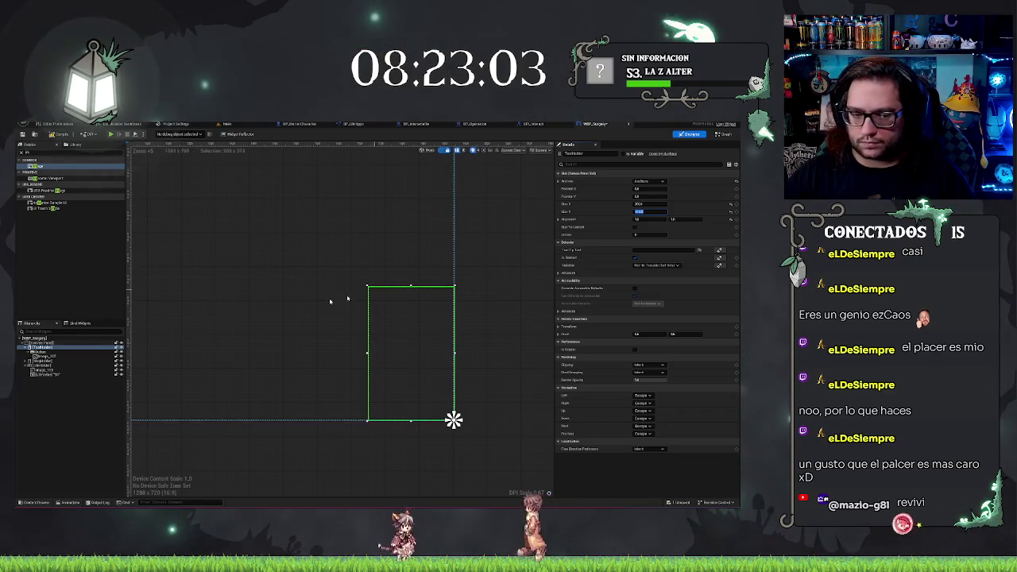
Undo the last size edit and show the inner image's Image Size values.
{"action": "left_click", "coordinate": [41, 352]}
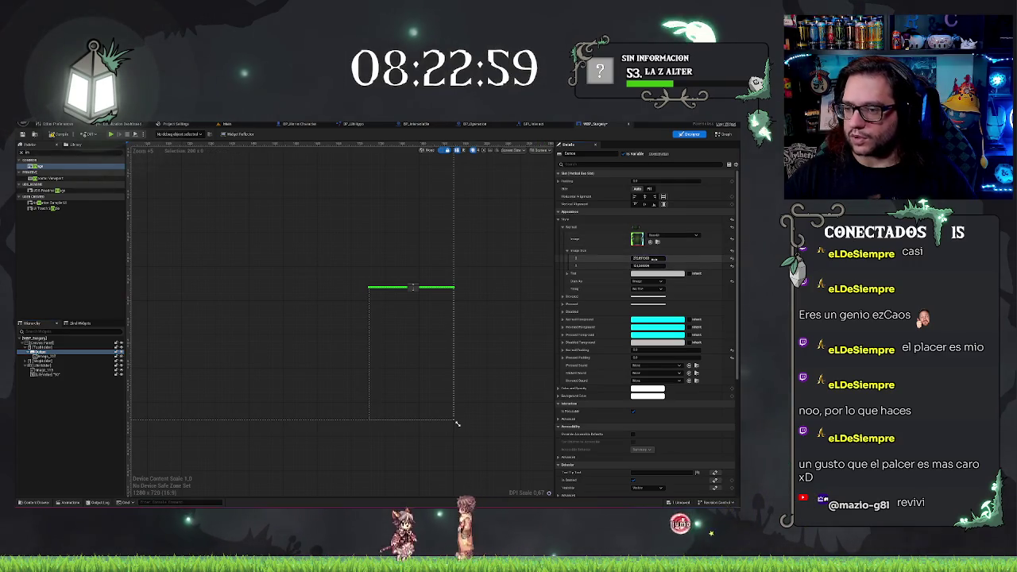
{"action": "key", "text": "ctrl+z"}
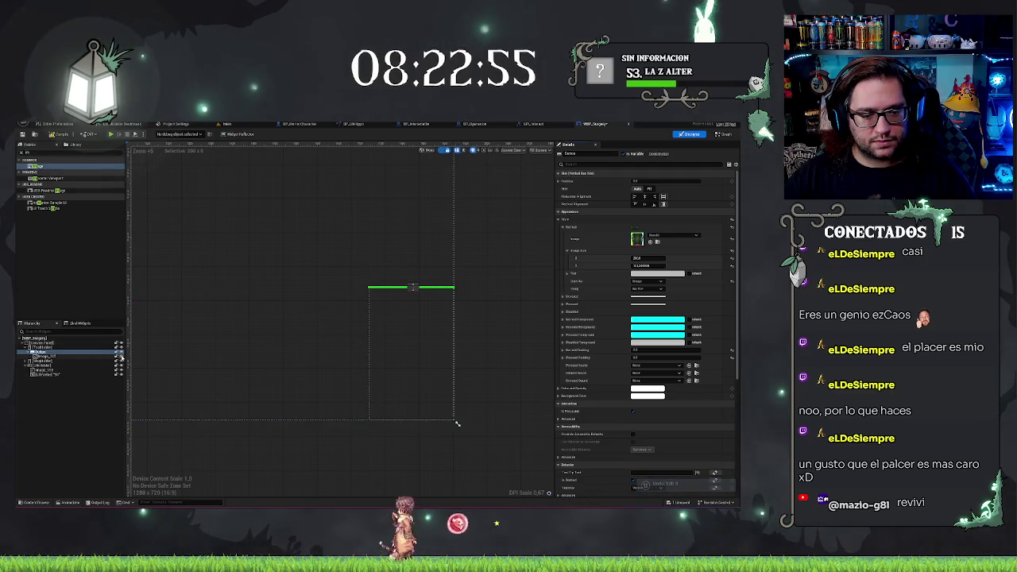
{"action": "left_click", "coordinate": [81, 357]}
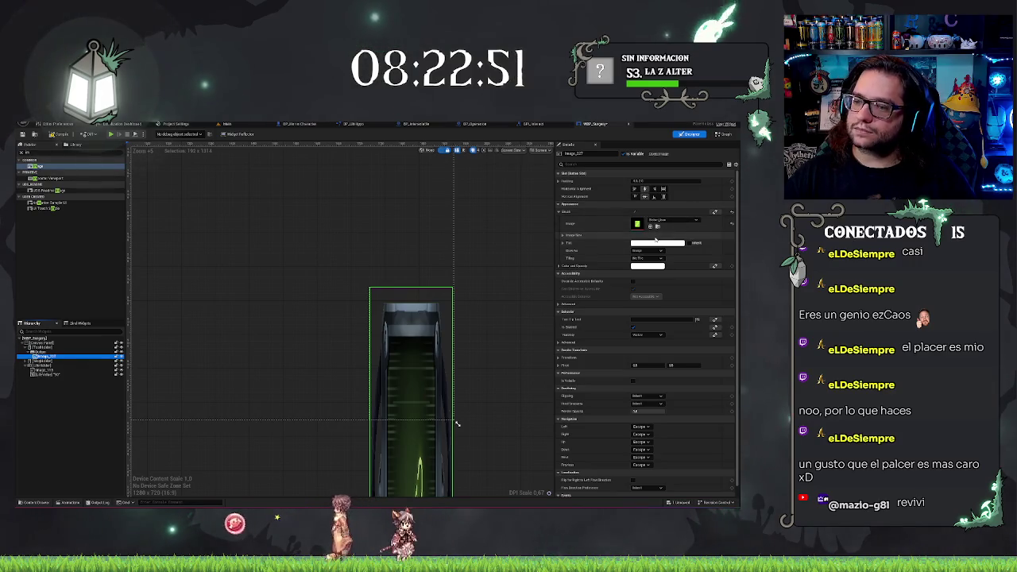
{"action": "left_click", "coordinate": [563, 236]}
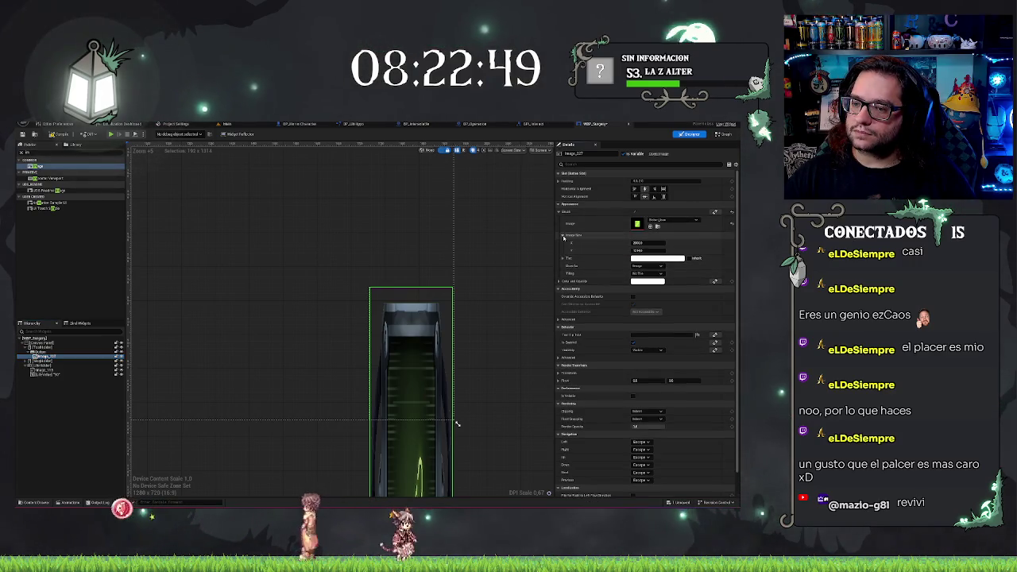
Shrink the scalpel image to a compact icon, setting its Image Size height to 250.
{"action": "left_click", "coordinate": [638, 242]}
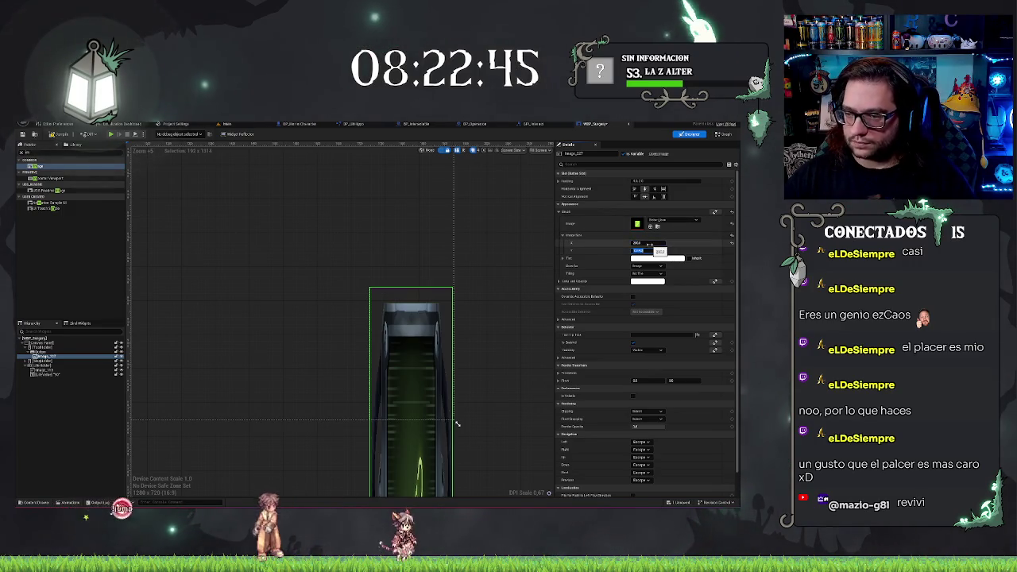
{"action": "type", "text": "0"}
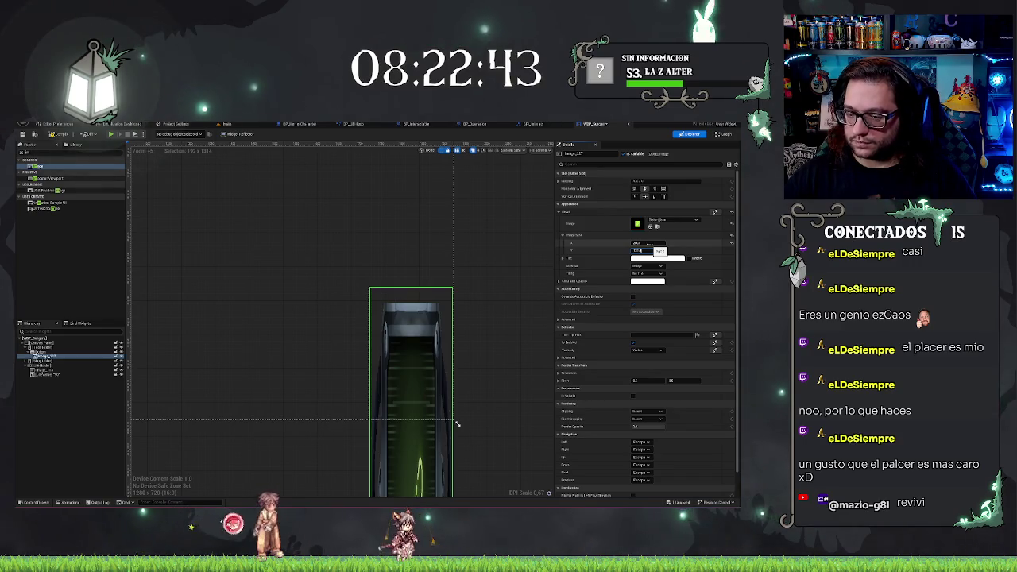
{"action": "key", "text": "Return"}
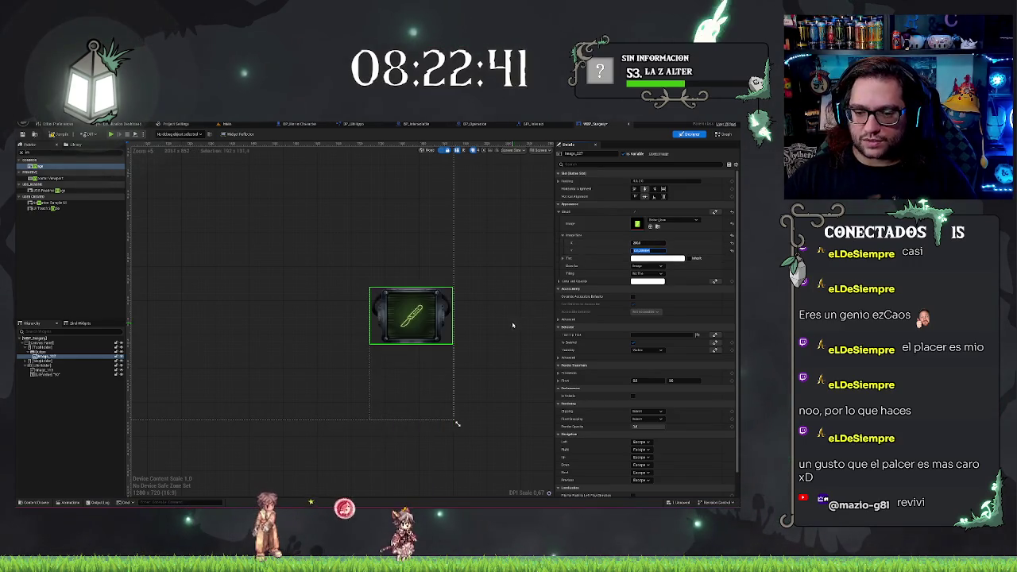
{"action": "scroll", "coordinate": [504, 321], "scroll_direction": "down", "scroll_amount": 4}
{"action": "scroll", "coordinate": [504, 320], "scroll_direction": "up", "scroll_amount": 4}
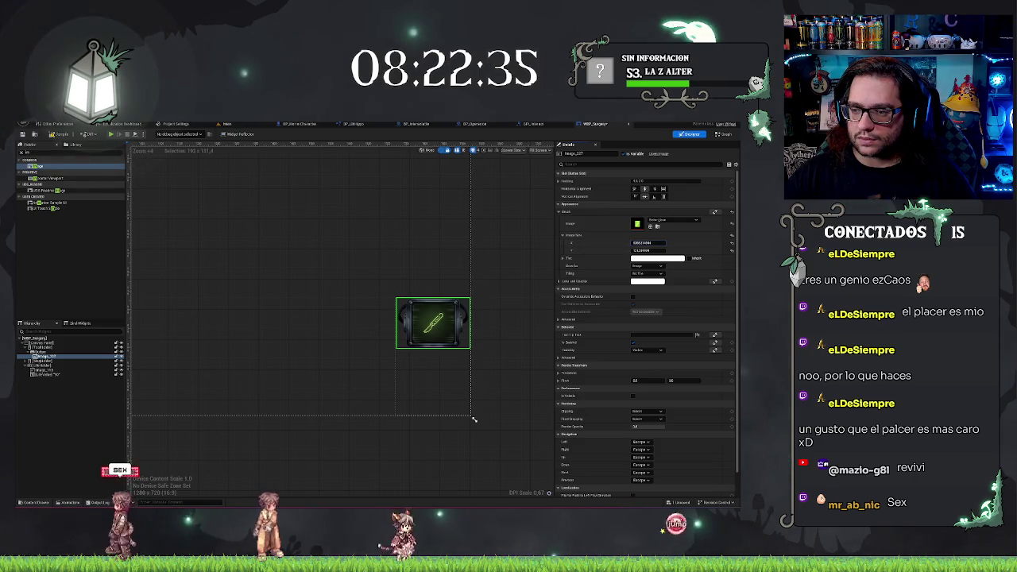
{"action": "key", "text": "Tab"}
{"action": "type", "text": "250"}
{"action": "key", "text": "Return"}
{"action": "key", "text": "Return"}
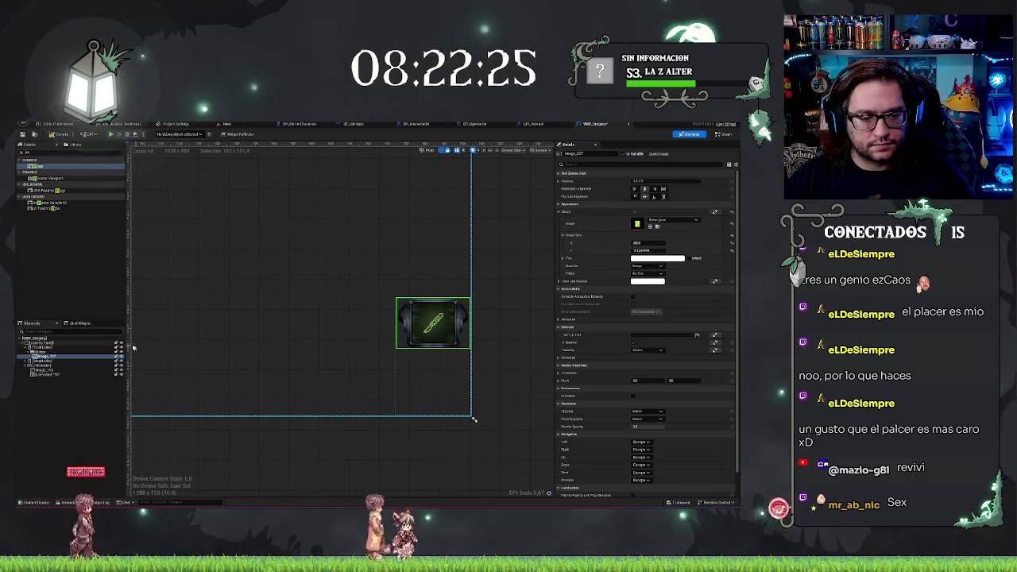
Enable Size To Content on TextHolder, then reselect the tool button.
{"action": "left_click", "coordinate": [63, 349]}
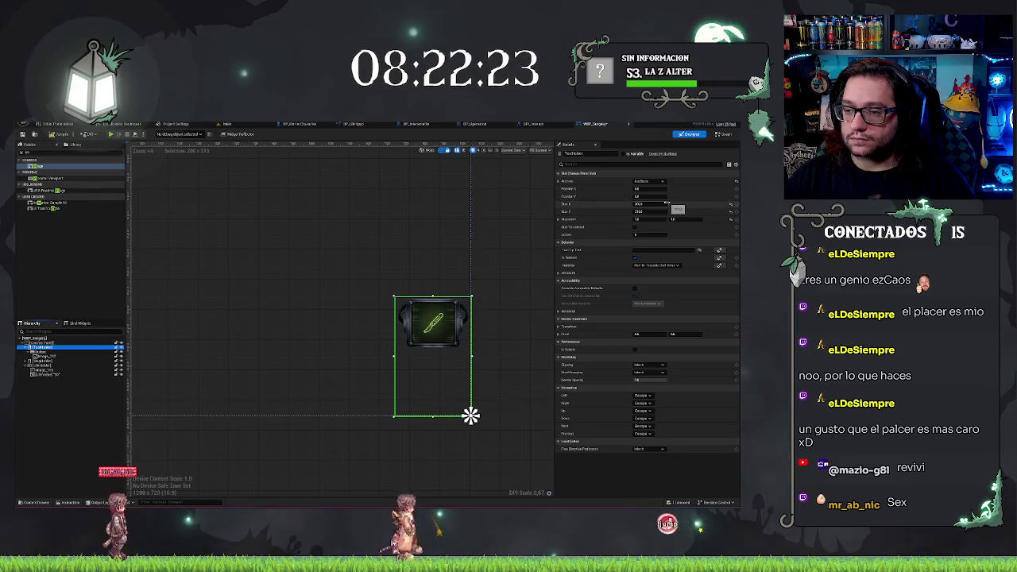
{"action": "left_click", "coordinate": [635, 228]}
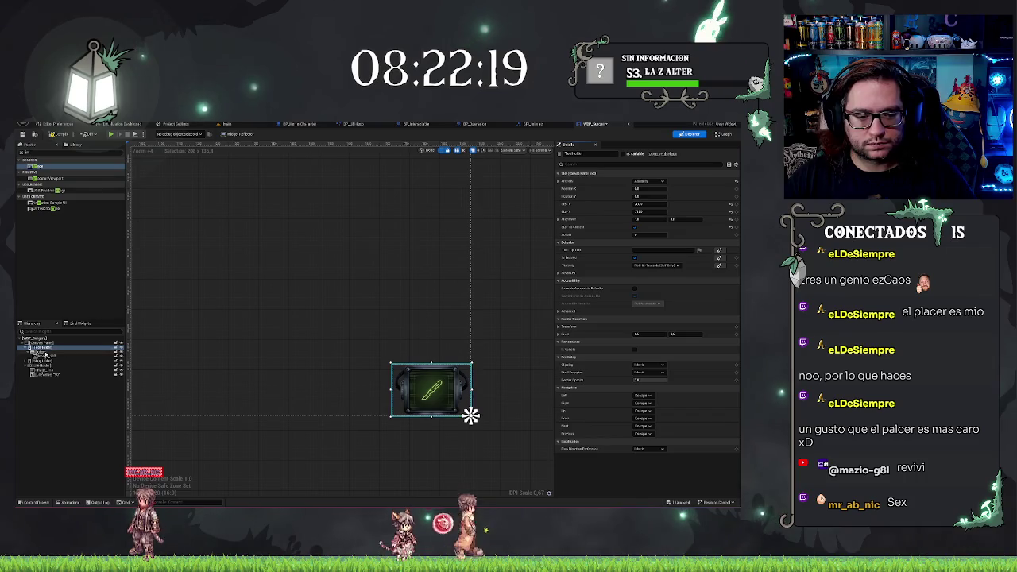
{"action": "left_click", "coordinate": [471, 415]}
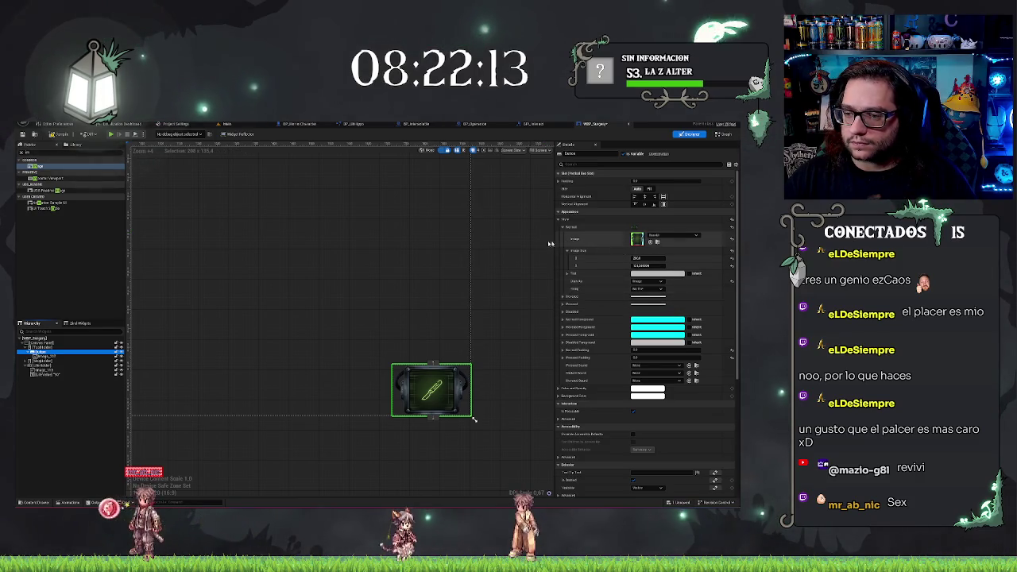
Set the Disabled-state Tint of the button style to full white in the Color Picker.
{"action": "left_click", "coordinate": [566, 229]}
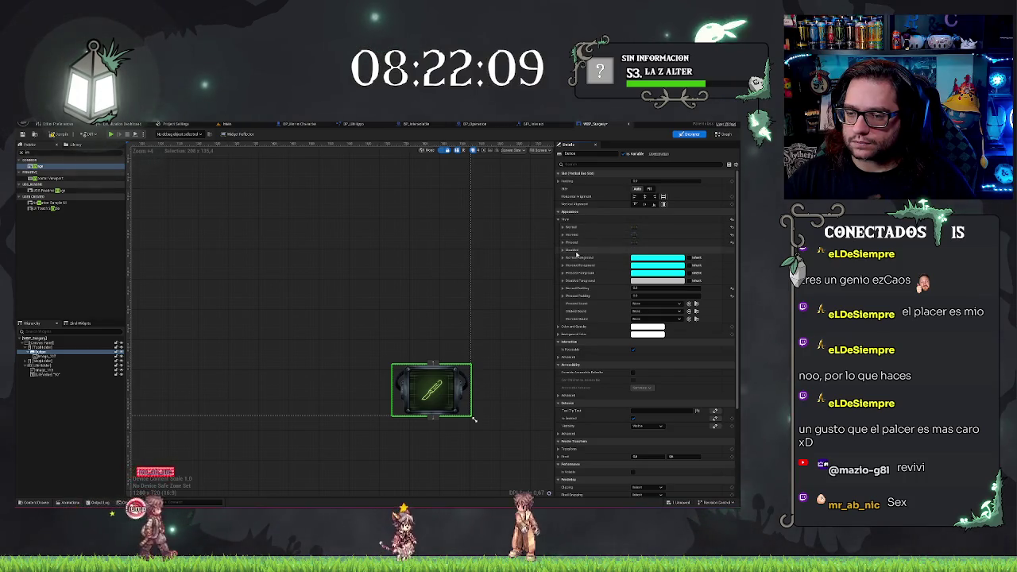
{"action": "left_click", "coordinate": [566, 249]}
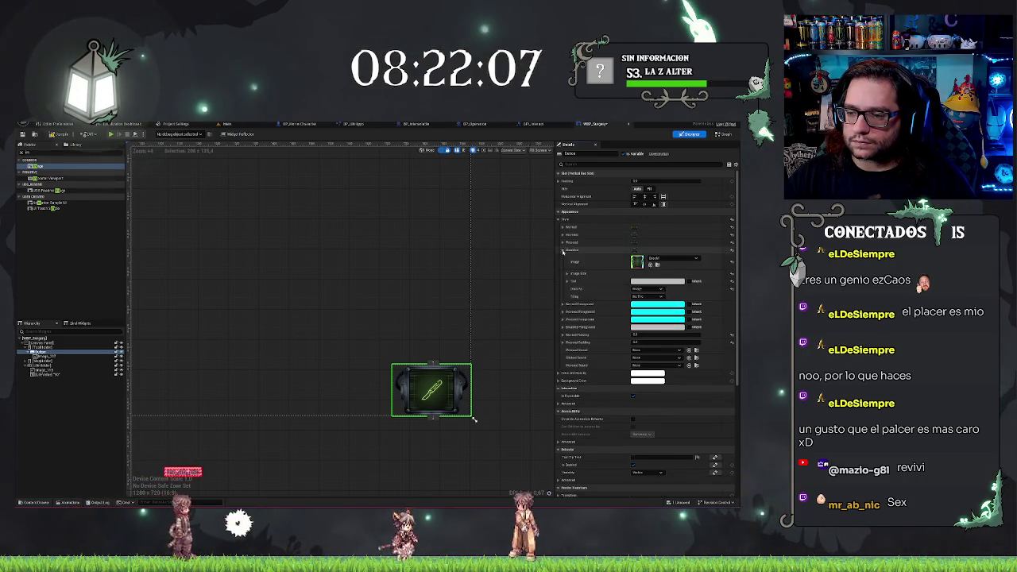
{"action": "left_click", "coordinate": [657, 282]}
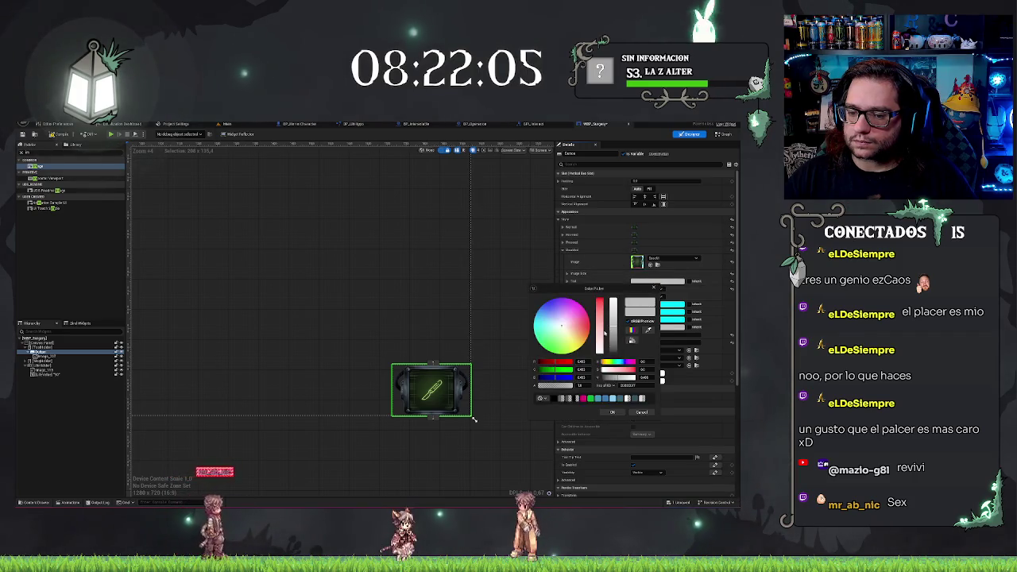
{"action": "left_click_drag", "start_coordinate": [607, 332], "coordinate": [620, 253]}
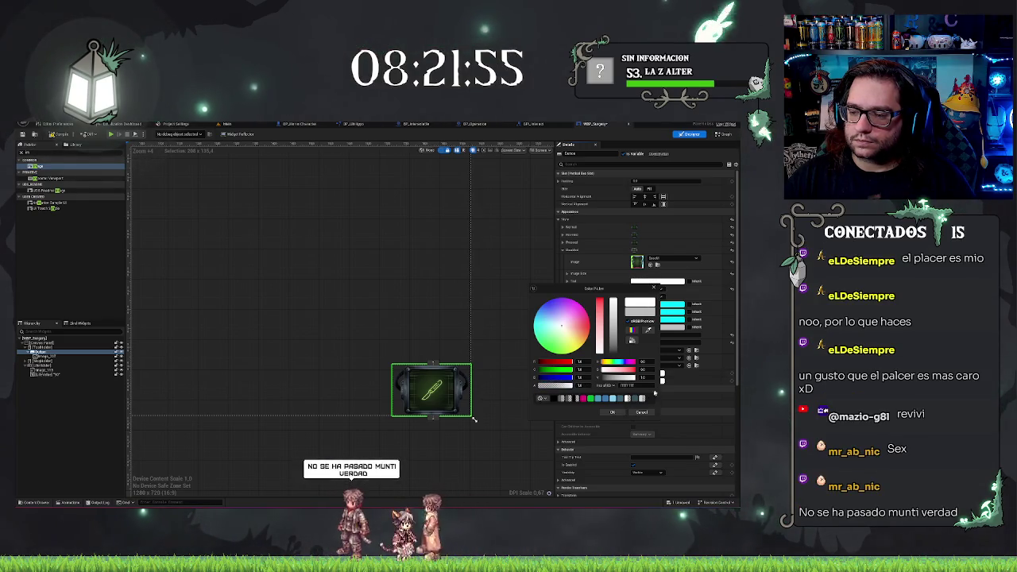
{"action": "left_click", "coordinate": [642, 413]}
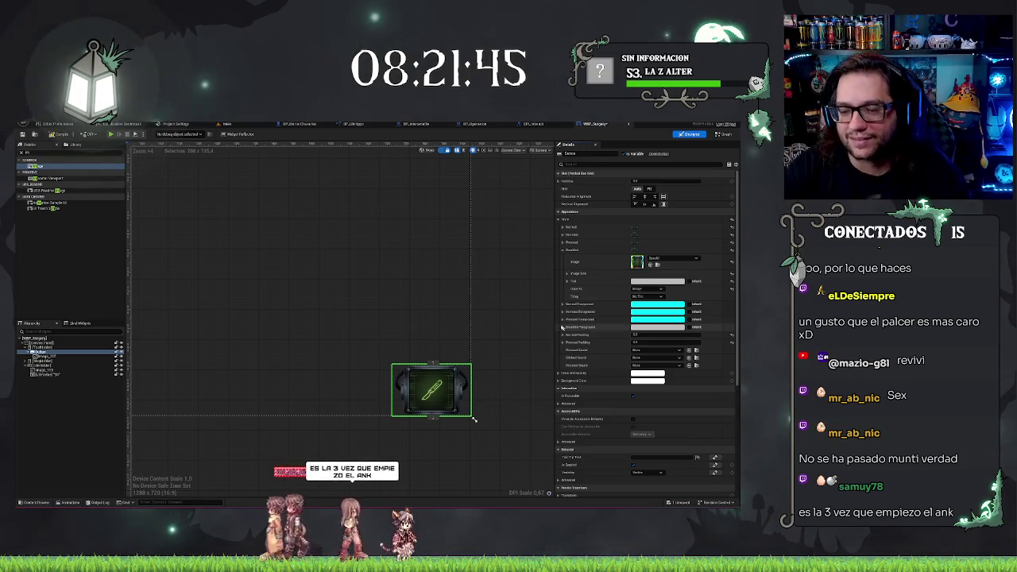
{"action": "scroll", "coordinate": [473, 331], "scroll_direction": "up", "scroll_amount": 3}
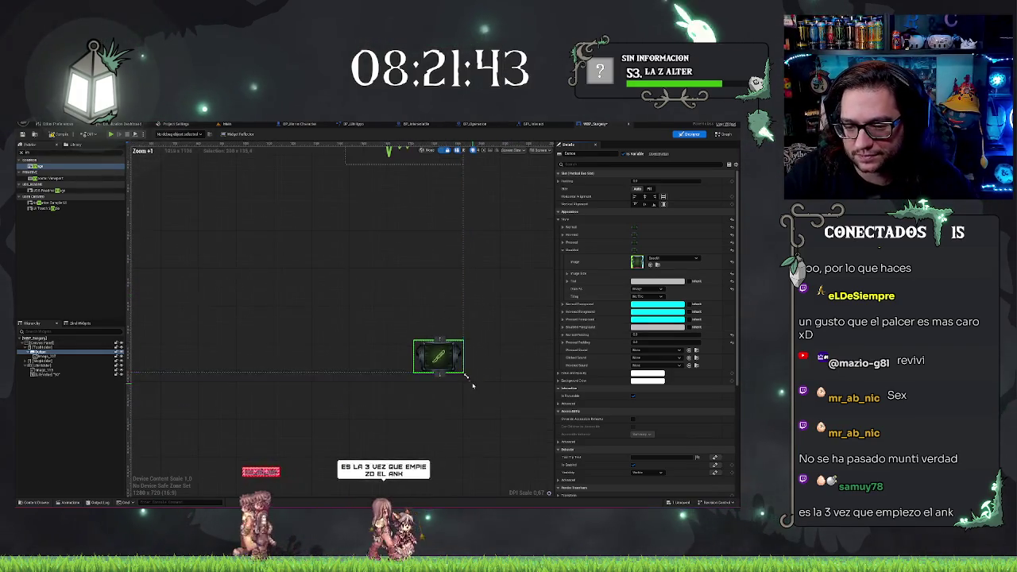
Scroll down the Details panel toward the button's Normal style image setting.
{"action": "scroll", "coordinate": [594, 340], "scroll_direction": "down", "scroll_amount": 3}
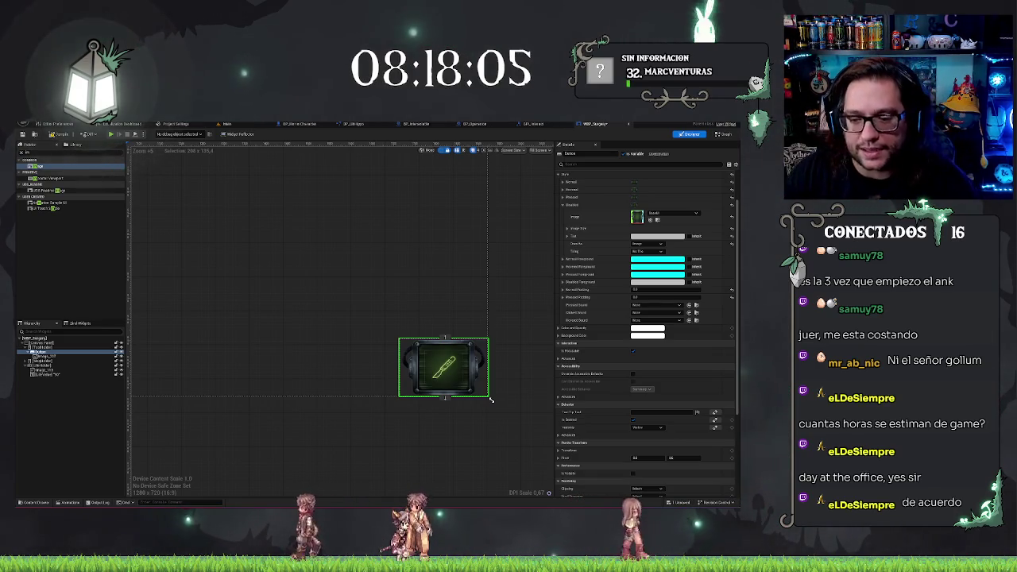
Edit the bottom value of the button's Normal style padding.
{"action": "scroll", "coordinate": [506, 296], "scroll_direction": "down", "scroll_amount": 5}
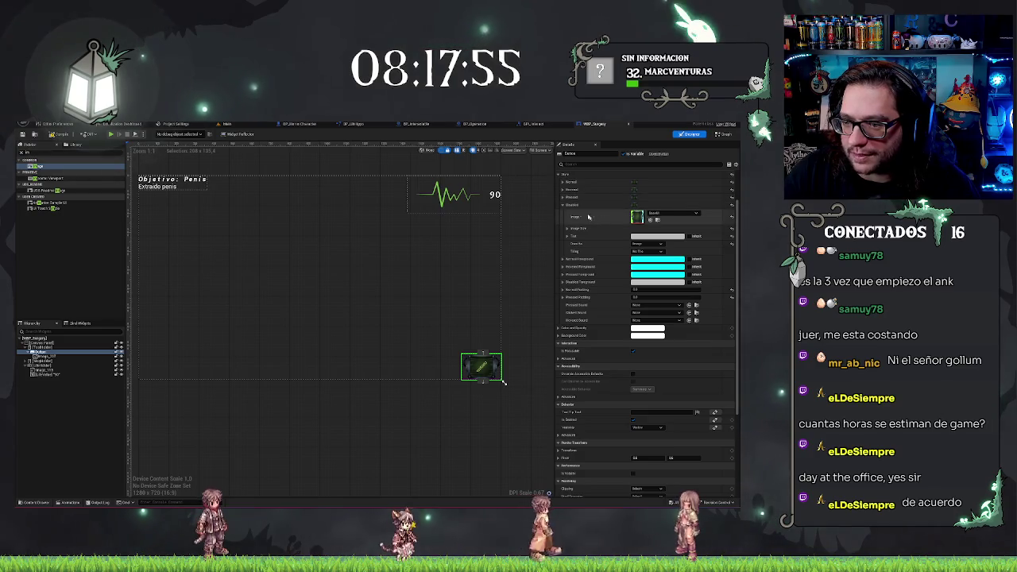
{"action": "left_click", "coordinate": [563, 207]}
{"action": "left_click", "coordinate": [564, 207]}
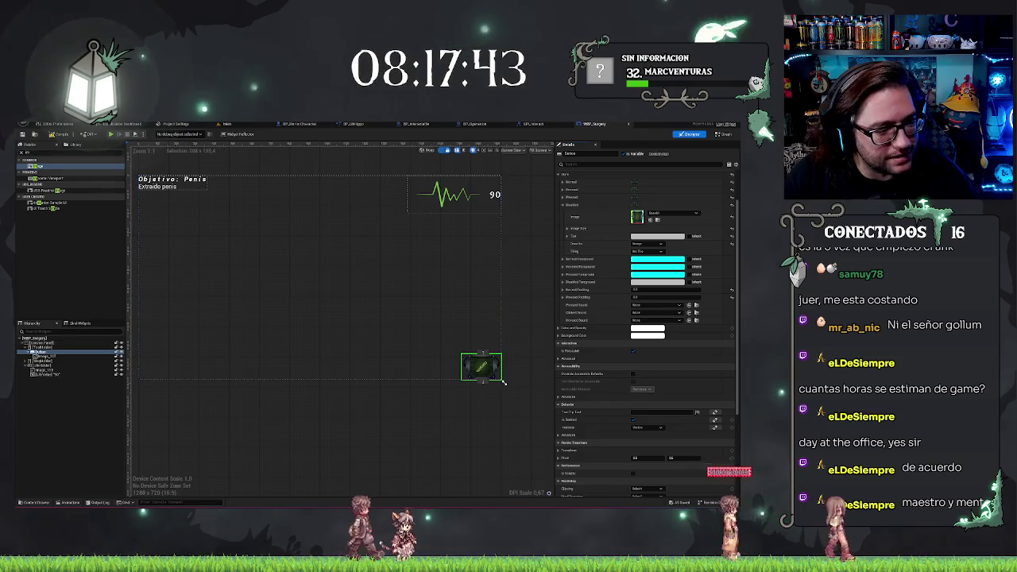
{"action": "mouse_move", "coordinate": [381, 306]}
{"action": "left_mouse_down"}
{"action": "mouse_move", "coordinate": [445, 302]}
{"action": "mouse_move", "coordinate": [443, 284]}
{"action": "mouse_move", "coordinate": [426, 335]}
{"action": "left_mouse_up"}
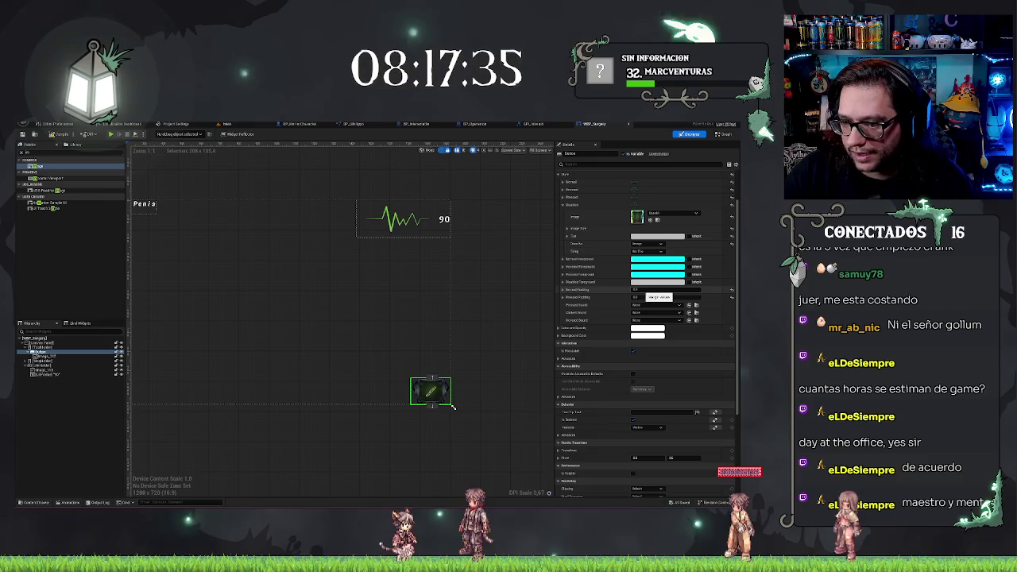
{"action": "left_click", "coordinate": [562, 289]}
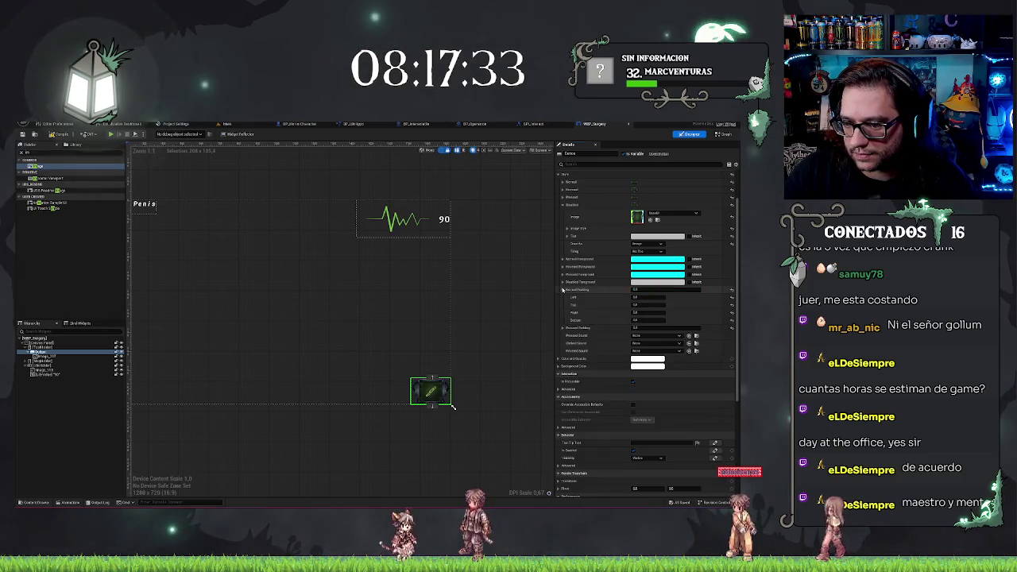
{"action": "left_click", "coordinate": [647, 319]}
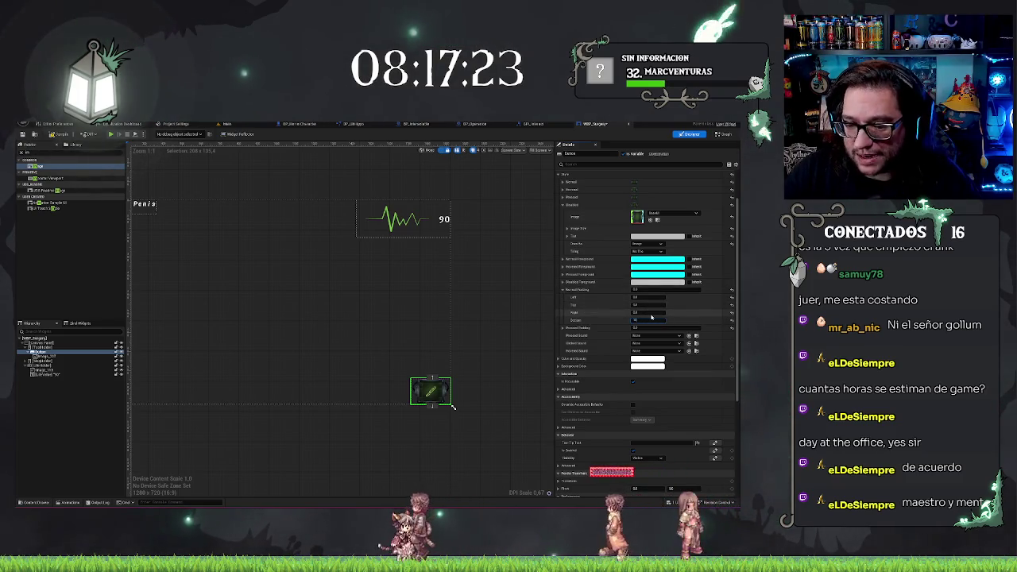
{"action": "key", "text": "Return"}
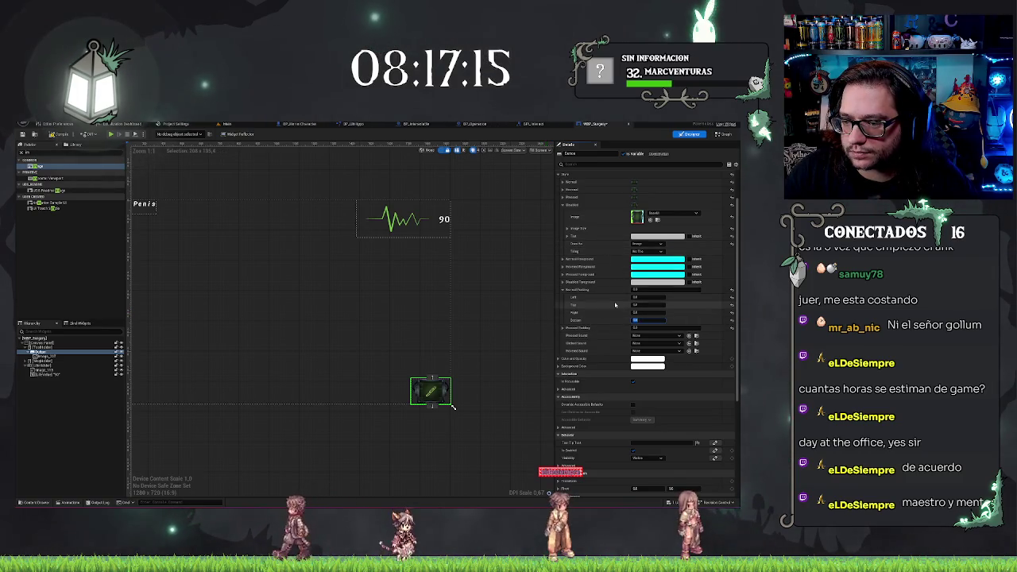
Set the button's slot bottom padding to 100, then deselect the button.
{"action": "scroll", "coordinate": [601, 376], "scroll_direction": "down", "scroll_amount": 4}
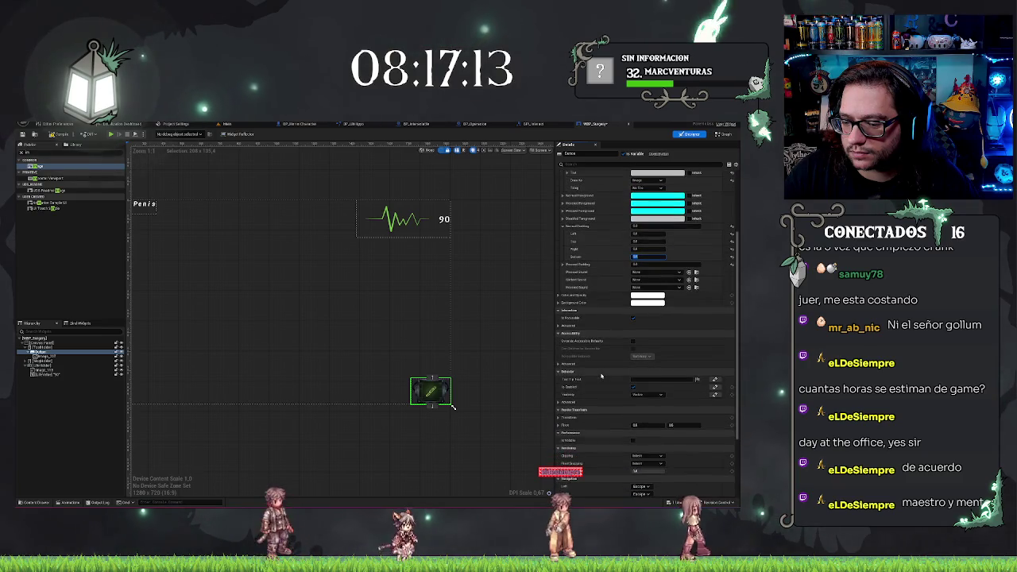
{"action": "scroll", "coordinate": [606, 413], "scroll_direction": "up", "scroll_amount": 5}
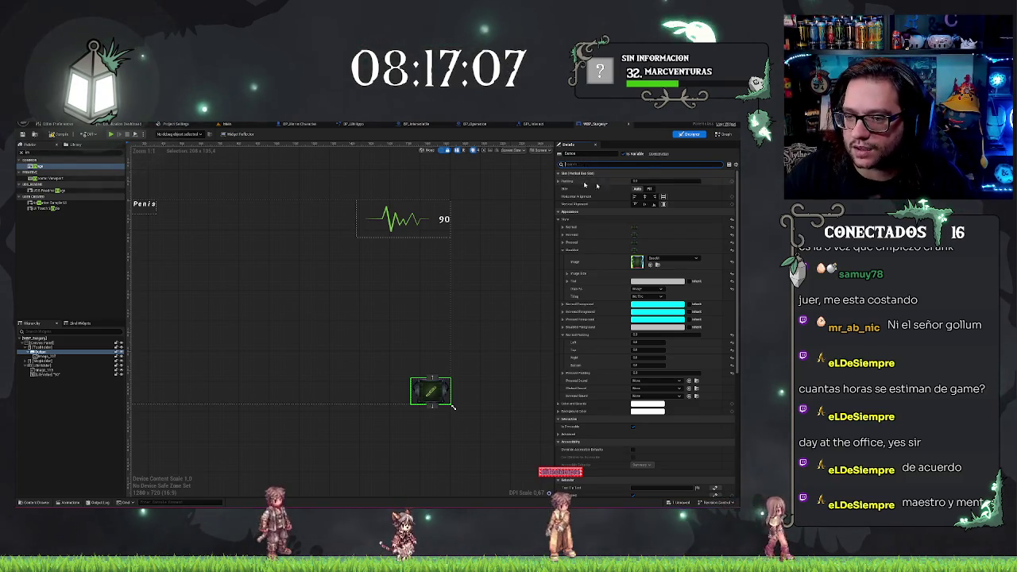
{"action": "left_click", "coordinate": [559, 181]}
{"action": "left_click", "coordinate": [640, 189]}
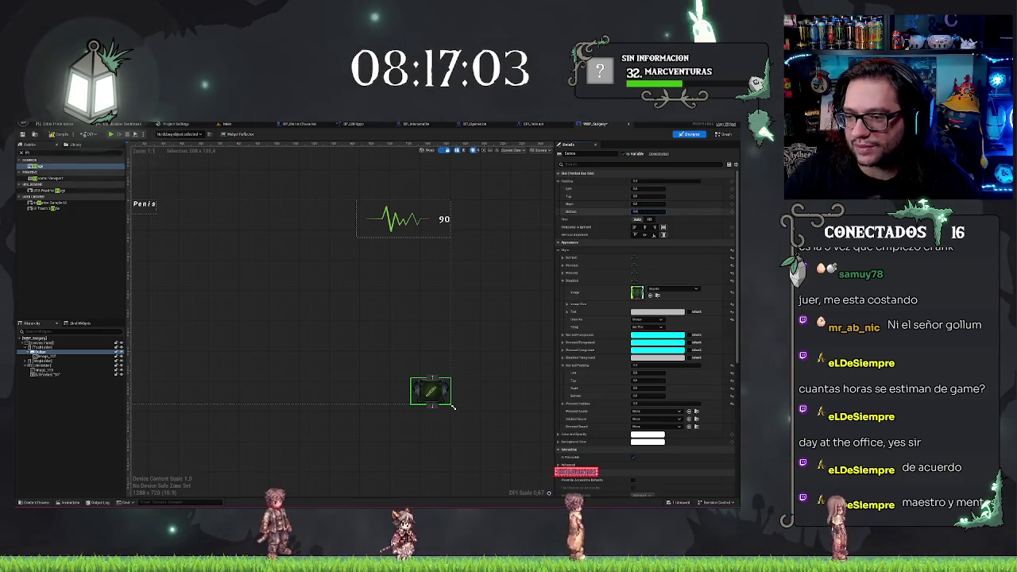
{"action": "type", "text": "10"}
{"action": "key", "text": "Return"}
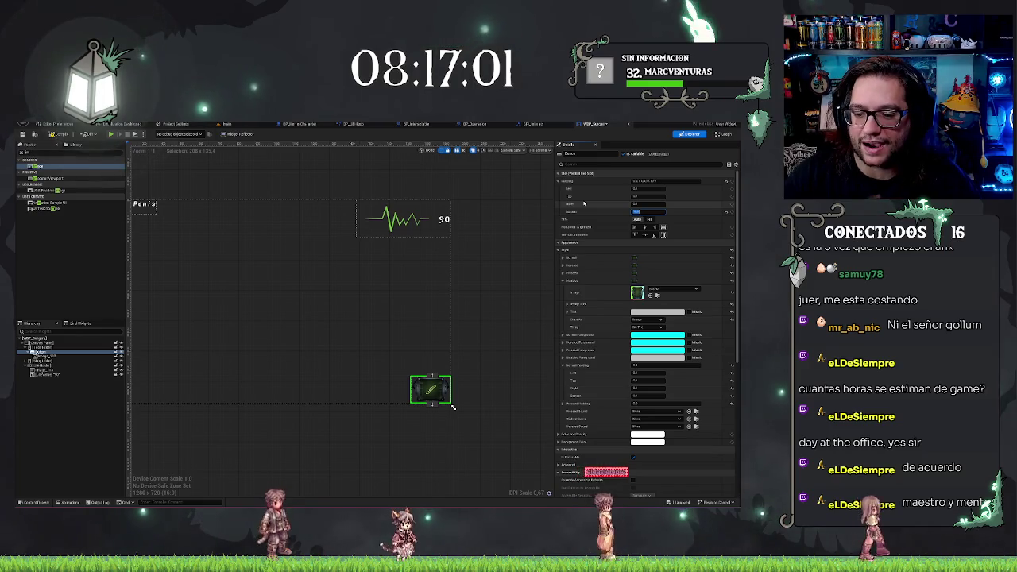
{"action": "type", "text": "100"}
{"action": "key", "text": "Return"}
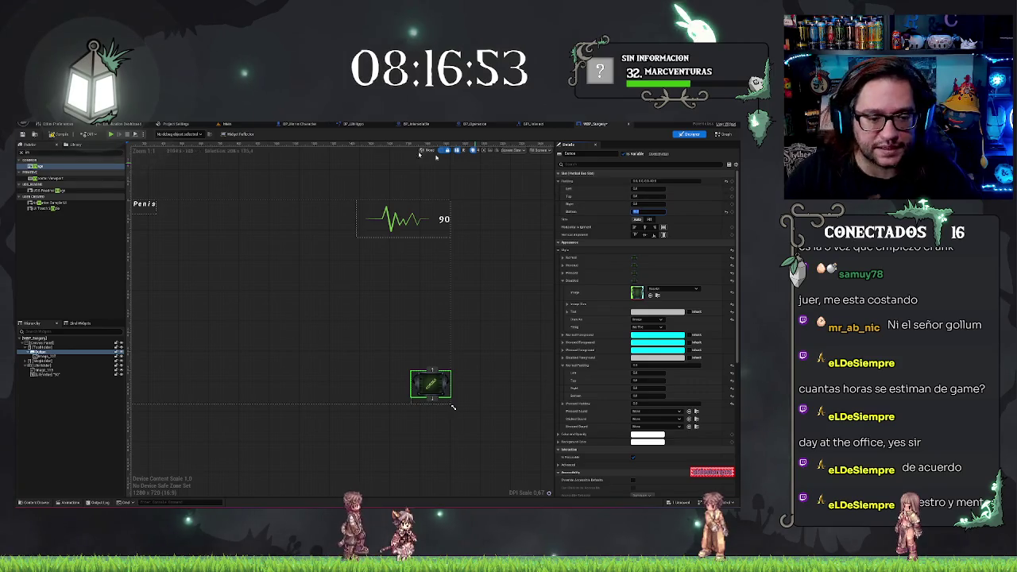
{"action": "left_click", "coordinate": [46, 376]}
Rename the tool button and give its icon image an IMG_-prefixed name.
{"action": "left_click", "coordinate": [43, 356]}
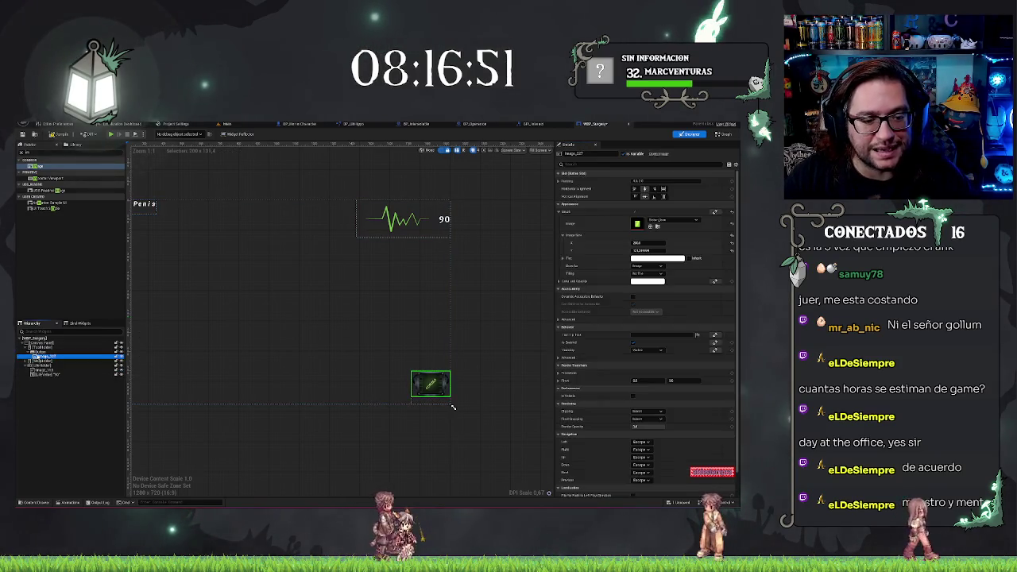
{"action": "left_click", "coordinate": [36, 351]}
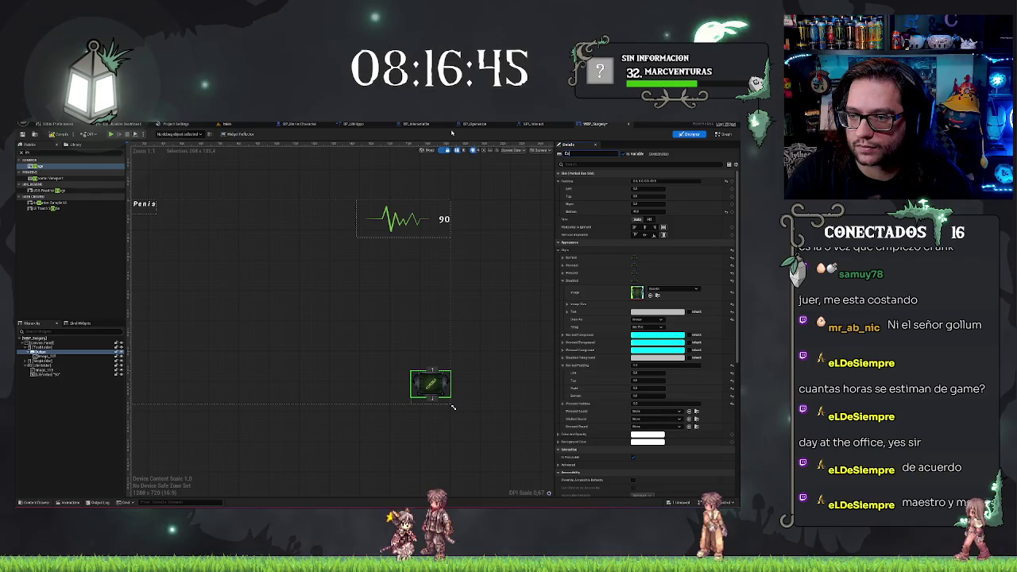
{"action": "type", "text": "r"}
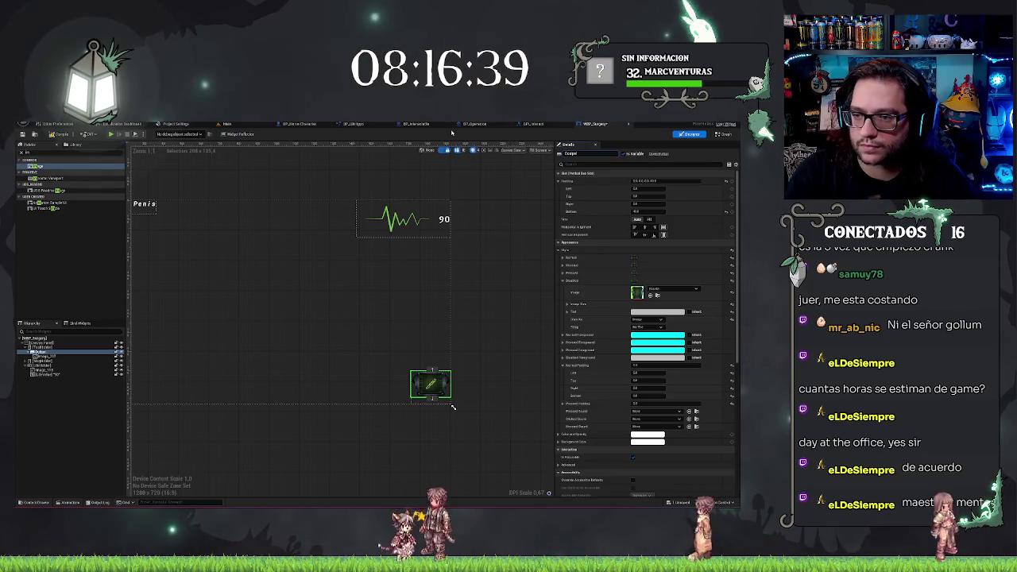
{"action": "left_click", "coordinate": [43, 356]}
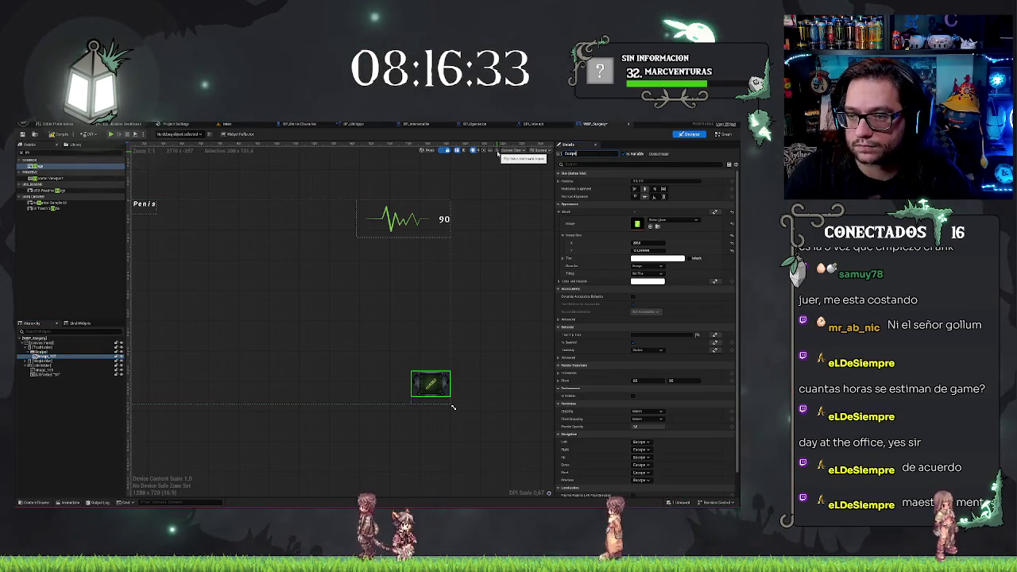
{"action": "type", "text": "IMG_"}
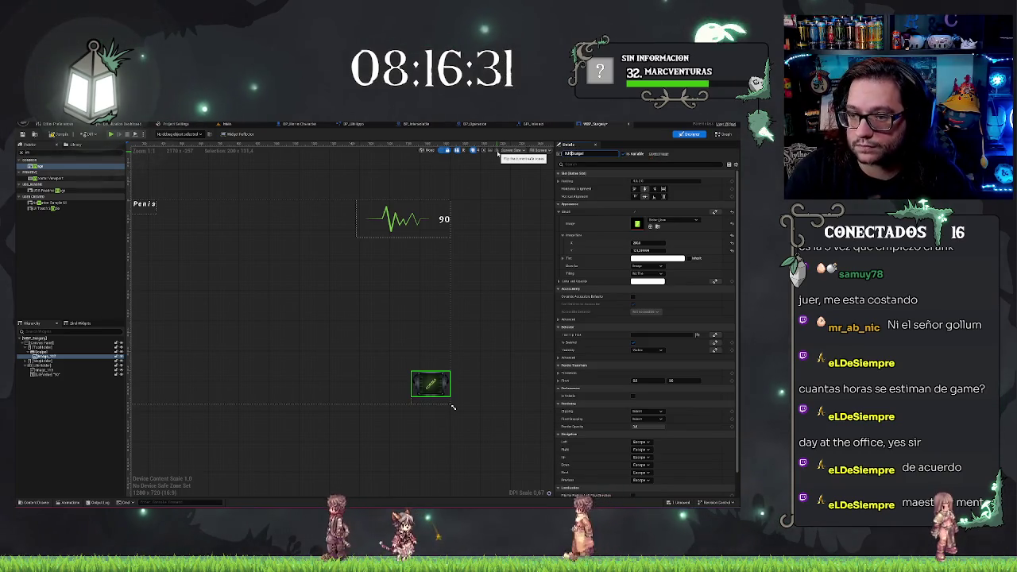
{"action": "left_click", "coordinate": [39, 351]}
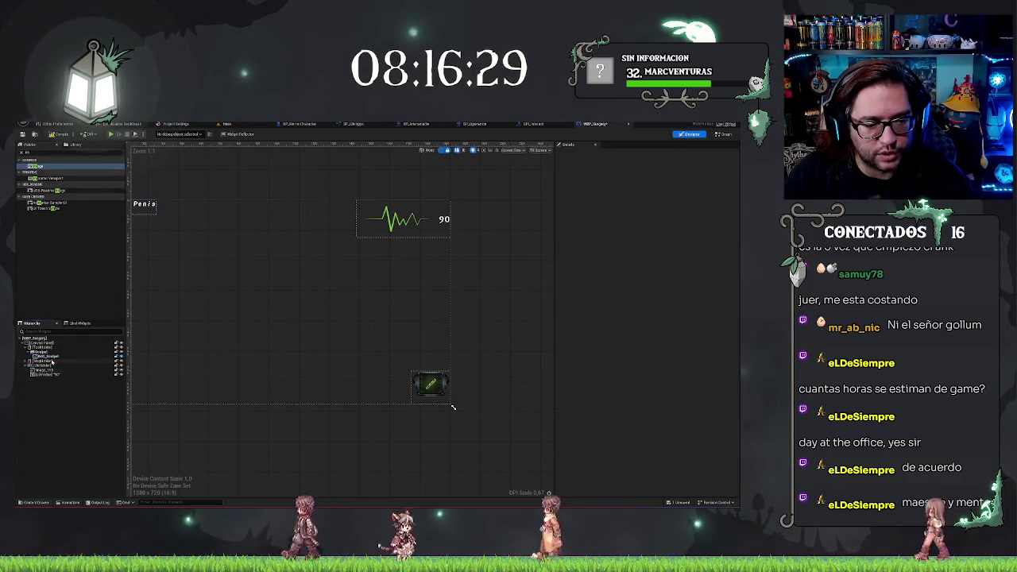
Duplicate the tool button into a column of five and tighten their shared bottom padding.
{"action": "key", "text": "ctrl+d"}
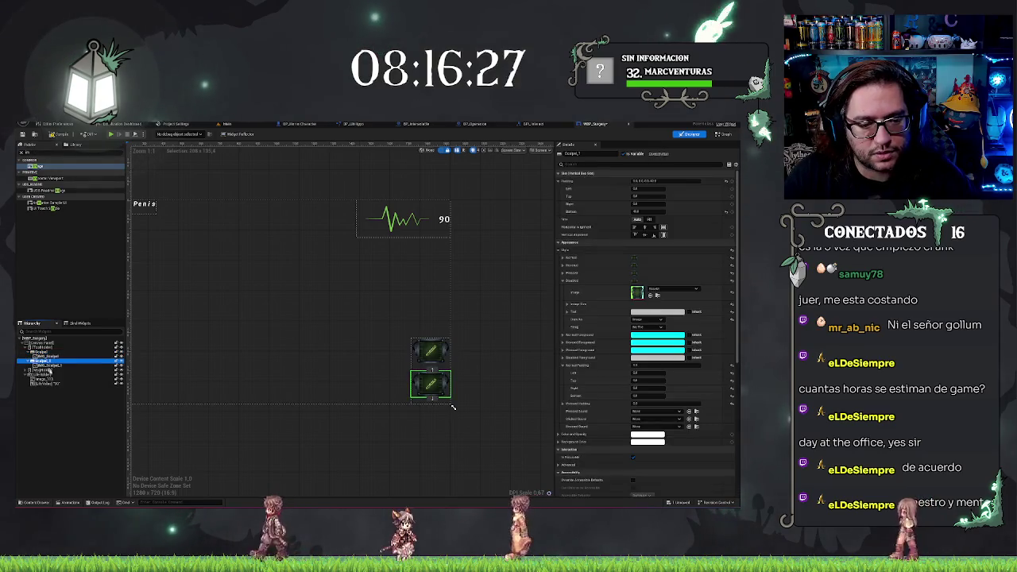
{"action": "key", "text": "ctrl+d"}
{"action": "key", "text": "ctrl+d"}
{"action": "key", "text": "ctrl+d"}
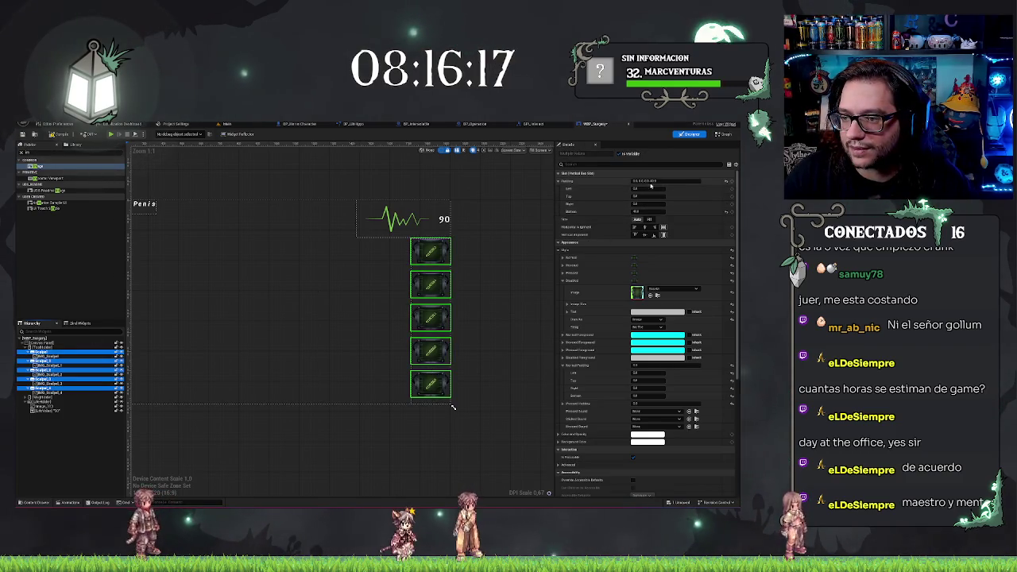
{"action": "left_click", "coordinate": [648, 211]}
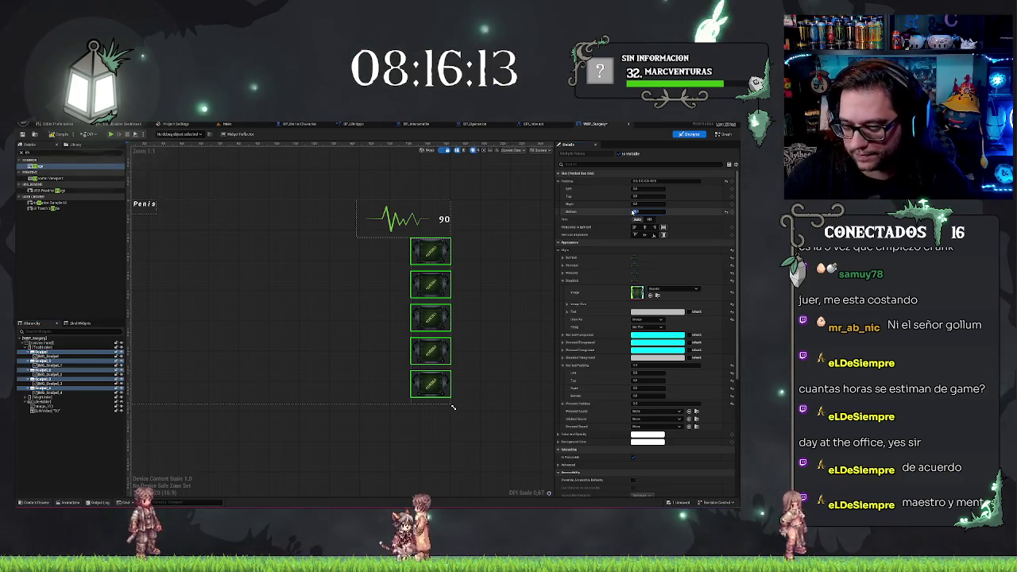
{"action": "key", "text": "Return"}
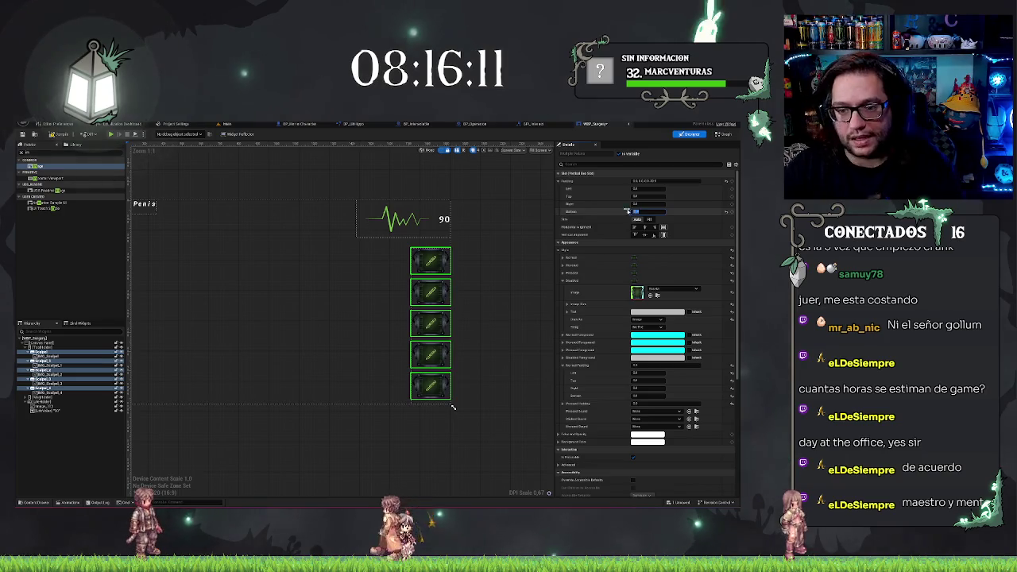
{"action": "left_click", "coordinate": [518, 297]}
{"action": "mouse_move", "coordinate": [552, 410]}
{"action": "left_mouse_down"}
{"action": "mouse_move", "coordinate": [576, 447]}
{"action": "mouse_move", "coordinate": [448, 436]}
{"action": "left_mouse_up"}
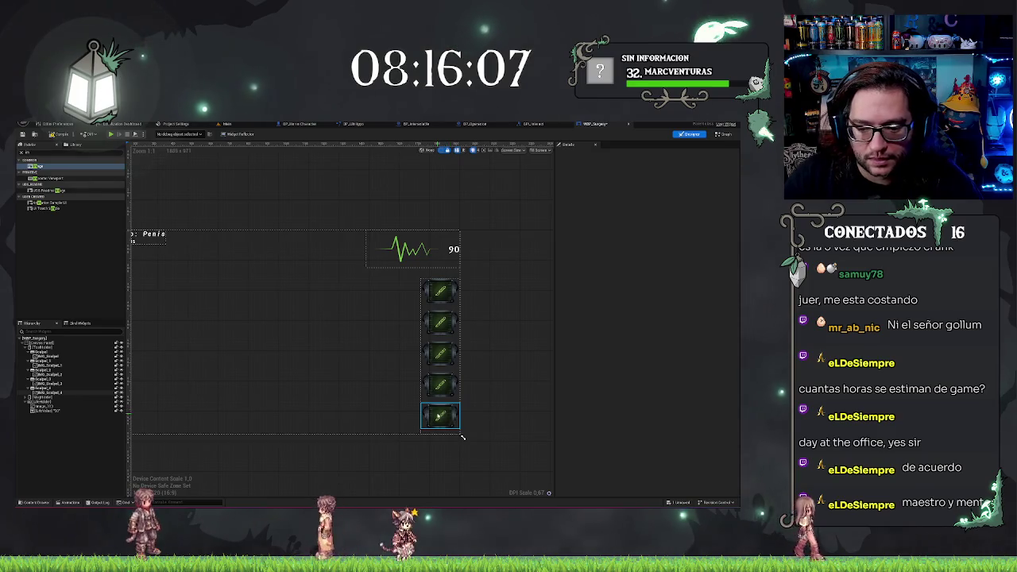
Rename the second tool button and select its child icon image.
{"action": "left_click", "coordinate": [43, 362]}
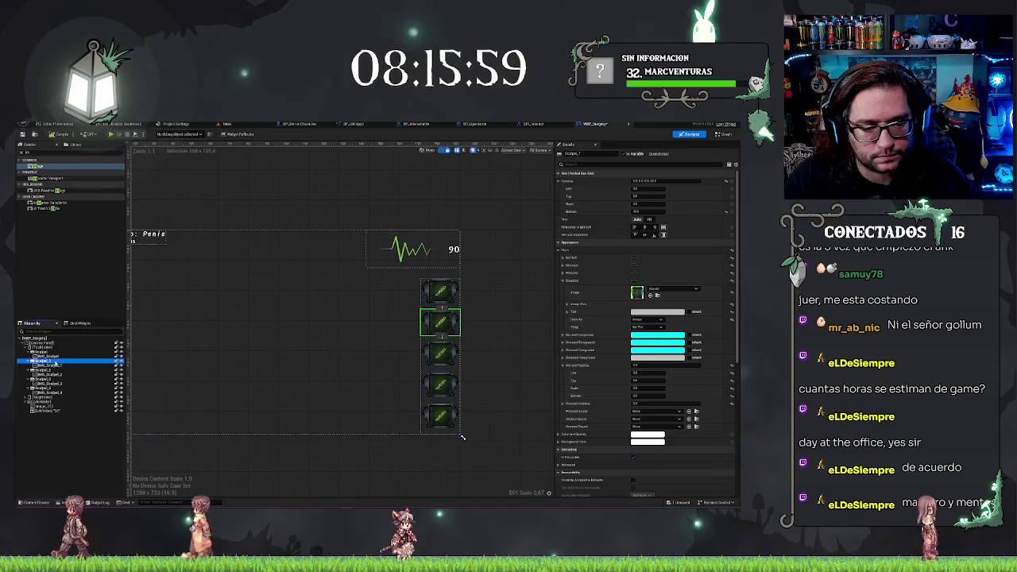
{"action": "key", "text": "F2"}
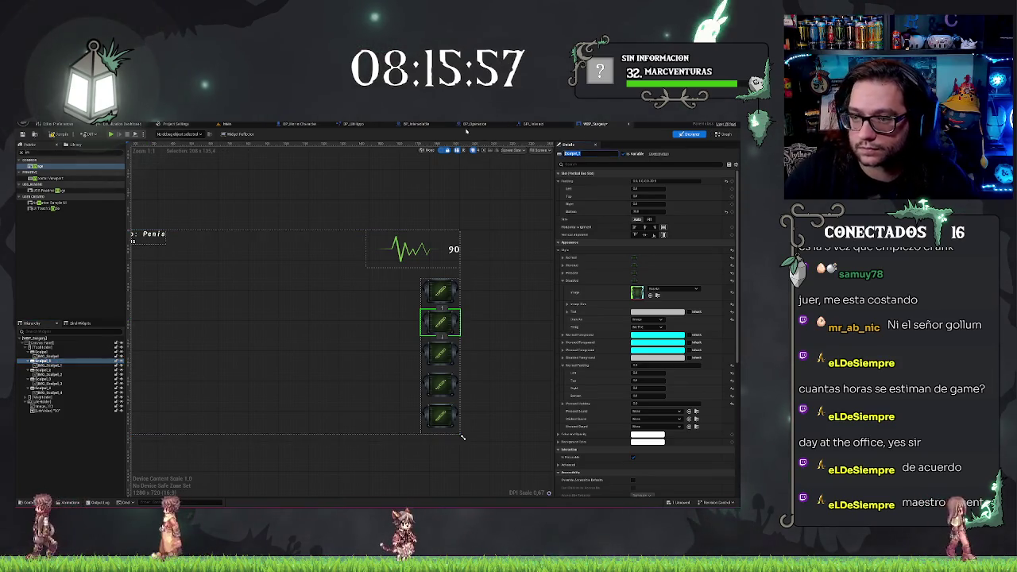
{"action": "key", "text": "Escape"}
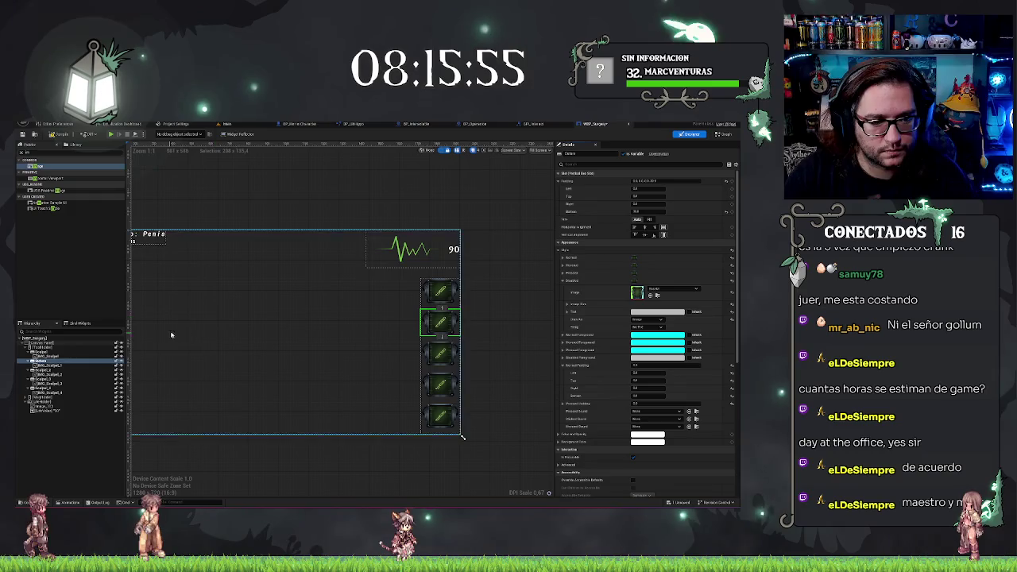
{"action": "key", "text": "Down"}
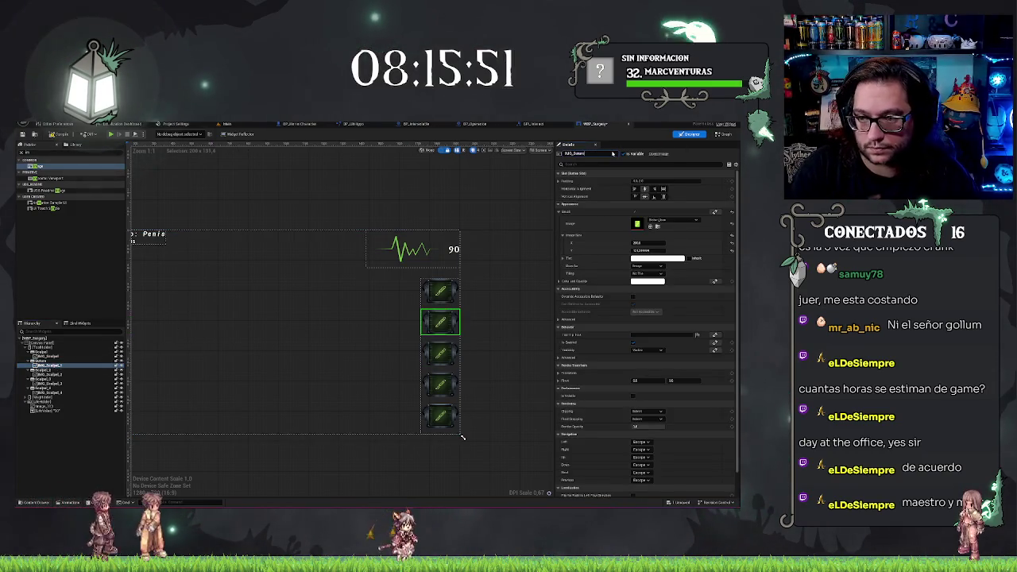
Choose a different surgical-tool texture for the second button's icon brush.
{"action": "left_click", "coordinate": [666, 220]}
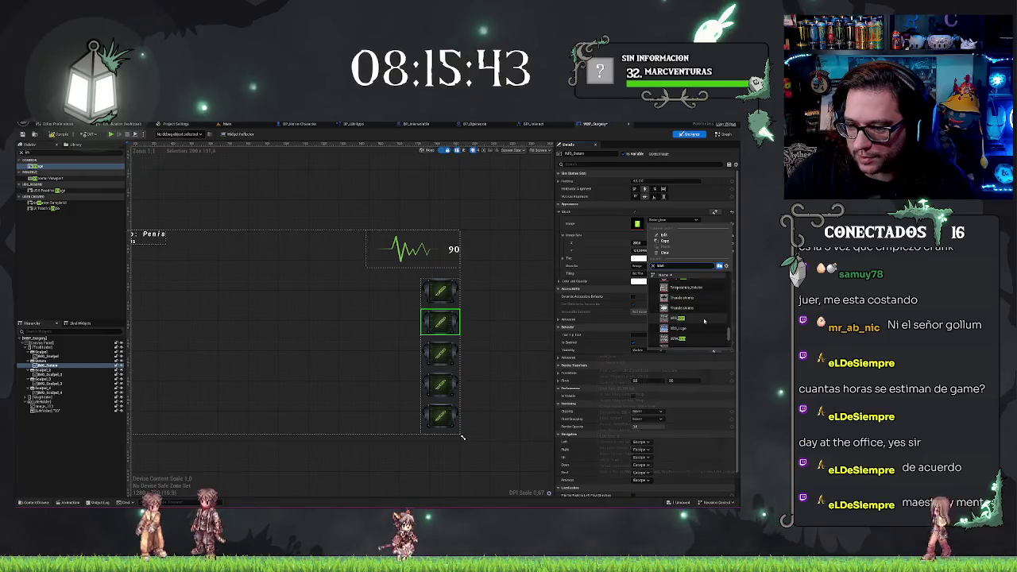
{"action": "scroll", "coordinate": [704, 321], "scroll_direction": "up", "scroll_amount": 5}
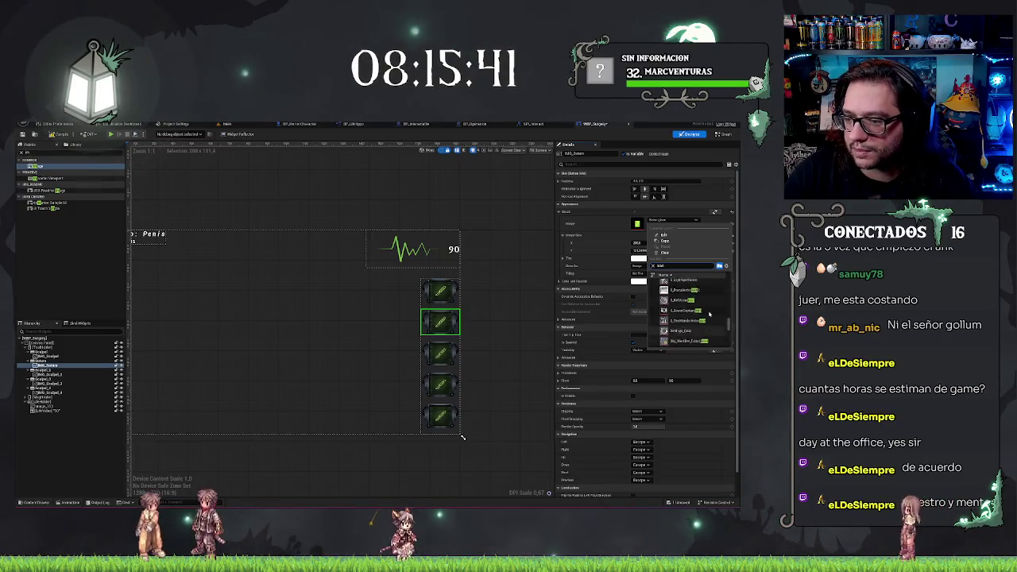
{"action": "scroll", "coordinate": [710, 315], "scroll_direction": "up", "scroll_amount": 3}
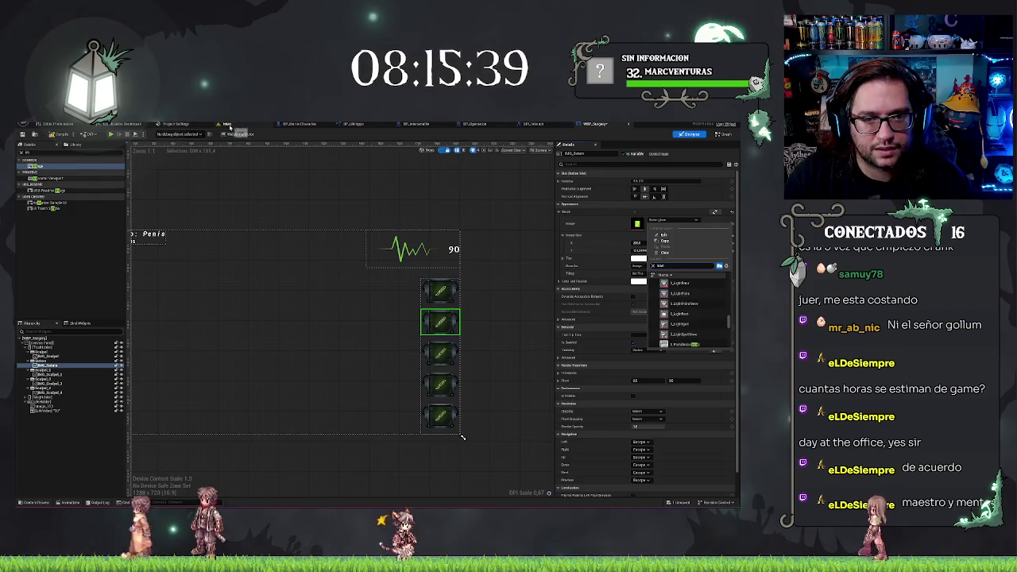
{"action": "left_click", "coordinate": [228, 125]}
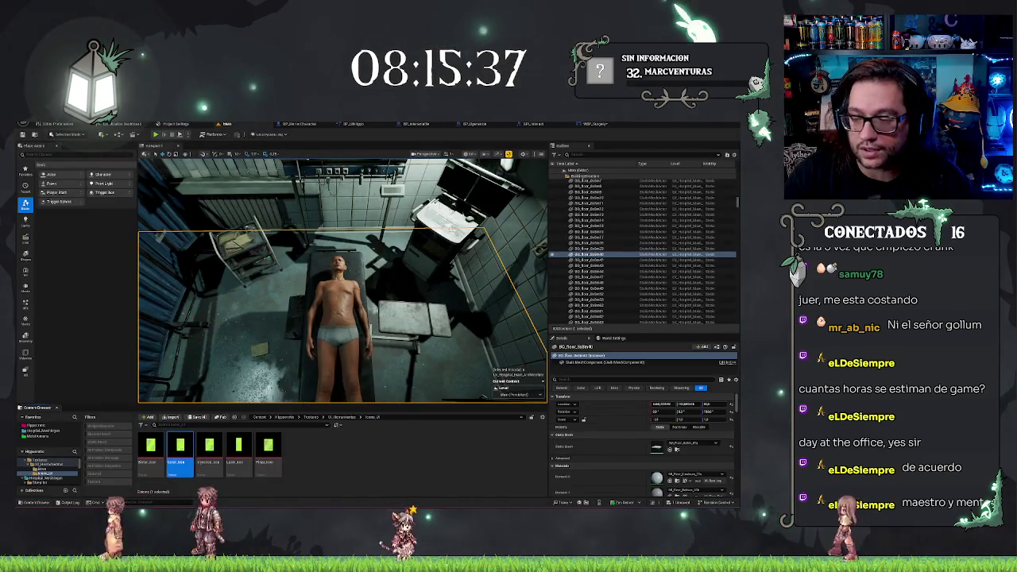
{"action": "left_click", "coordinate": [592, 125]}
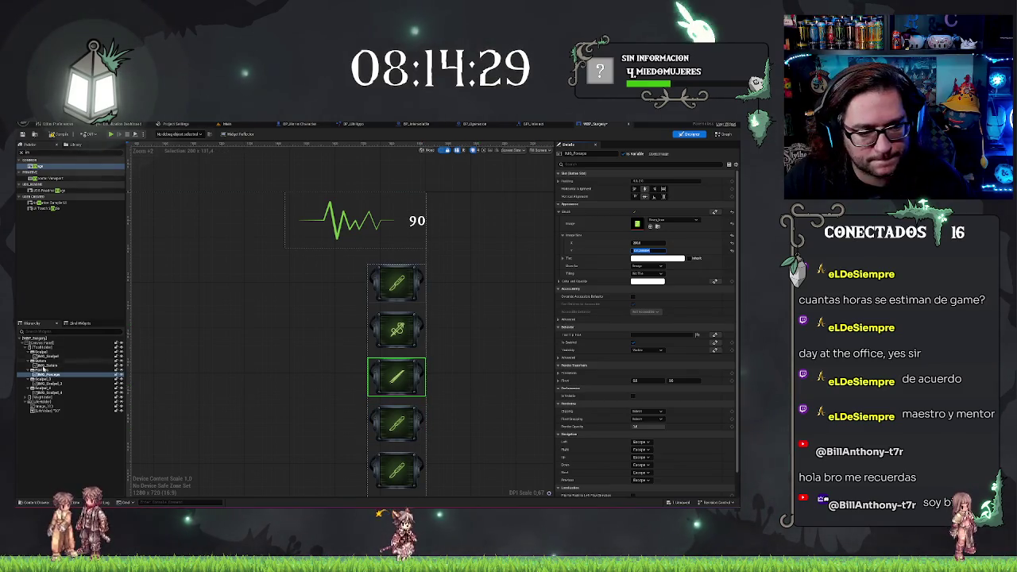
{"action": "left_click", "coordinate": [54, 380]}
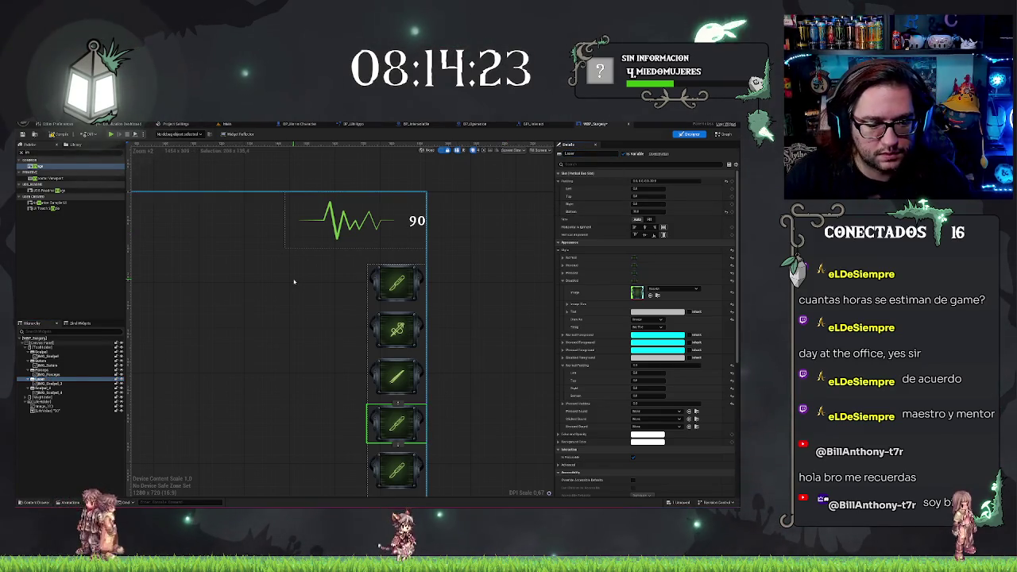
Give the fourth button's icon a laser texture with Image Size X set to 200.
{"action": "left_click", "coordinate": [60, 384]}
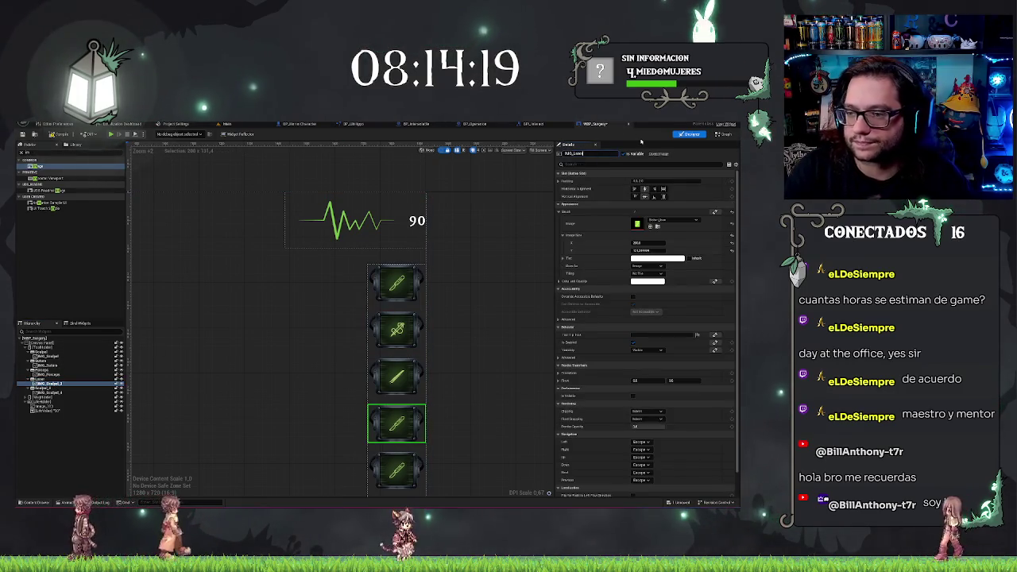
{"action": "left_click", "coordinate": [667, 220]}
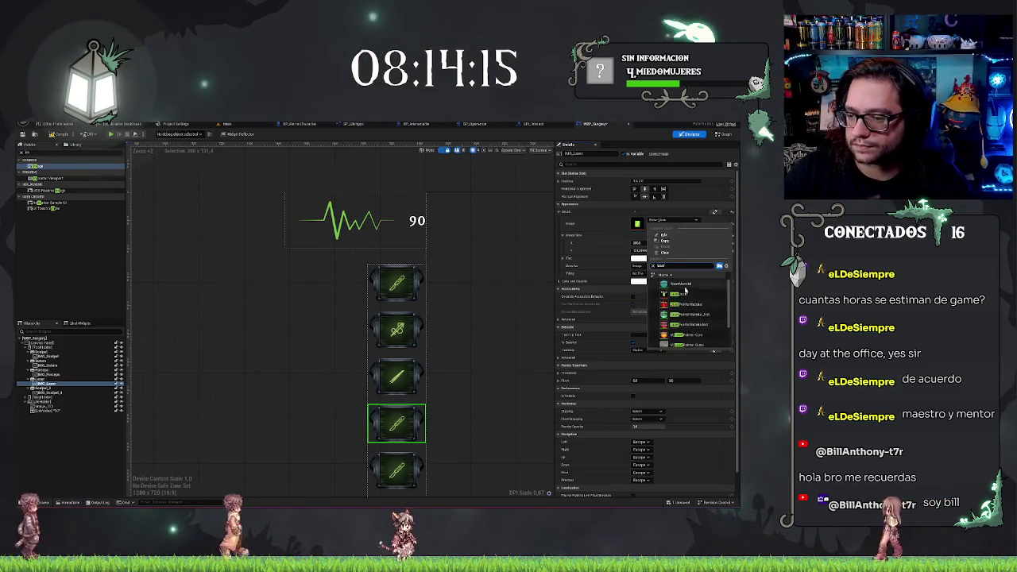
{"action": "left_click", "coordinate": [677, 294]}
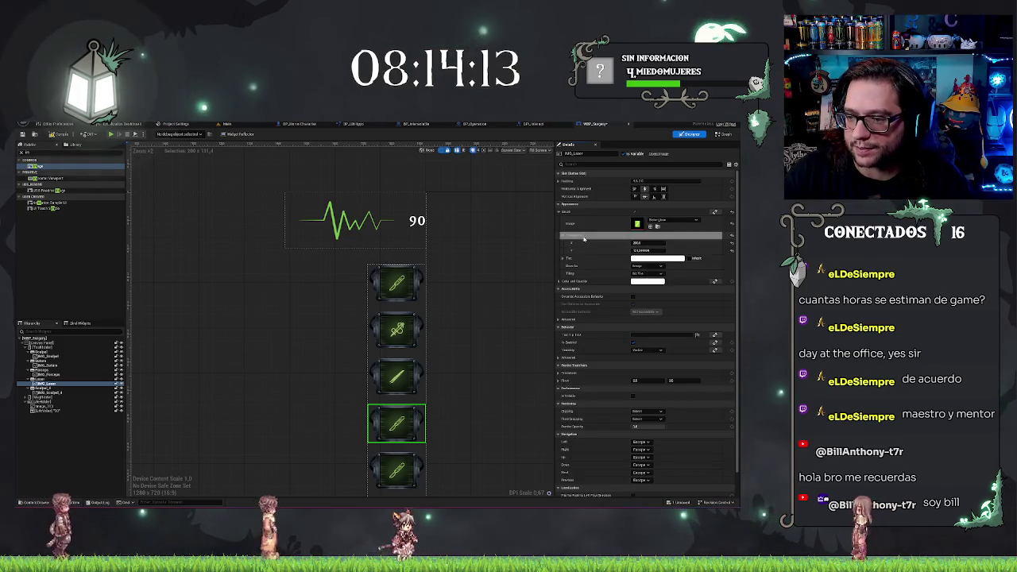
{"action": "left_click", "coordinate": [656, 220]}
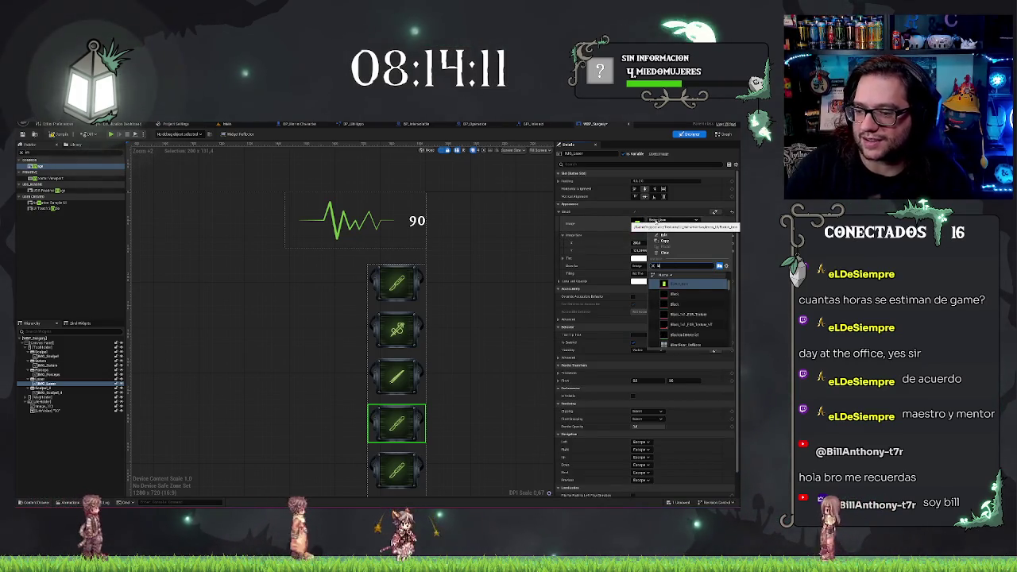
{"action": "scroll", "coordinate": [679, 317], "scroll_direction": "down", "scroll_amount": 3}
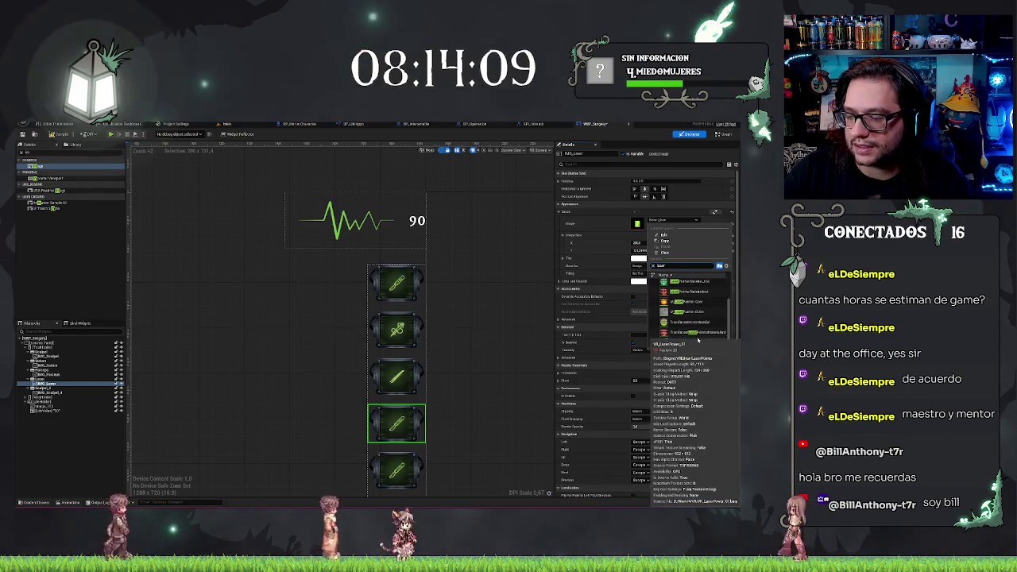
{"action": "left_click", "coordinate": [679, 318]}
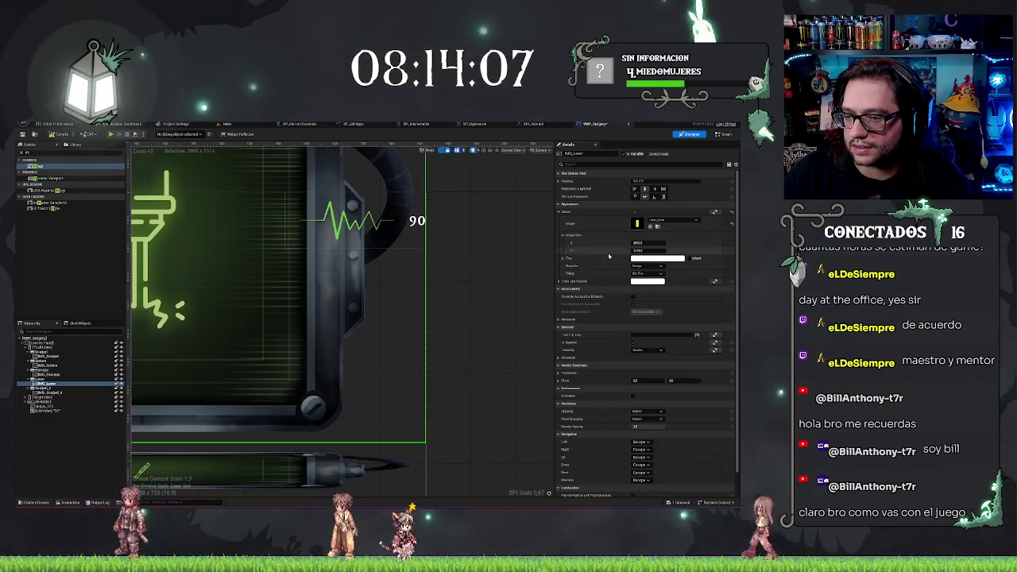
{"action": "type", "text": "200"}
{"action": "key", "text": "Return"}
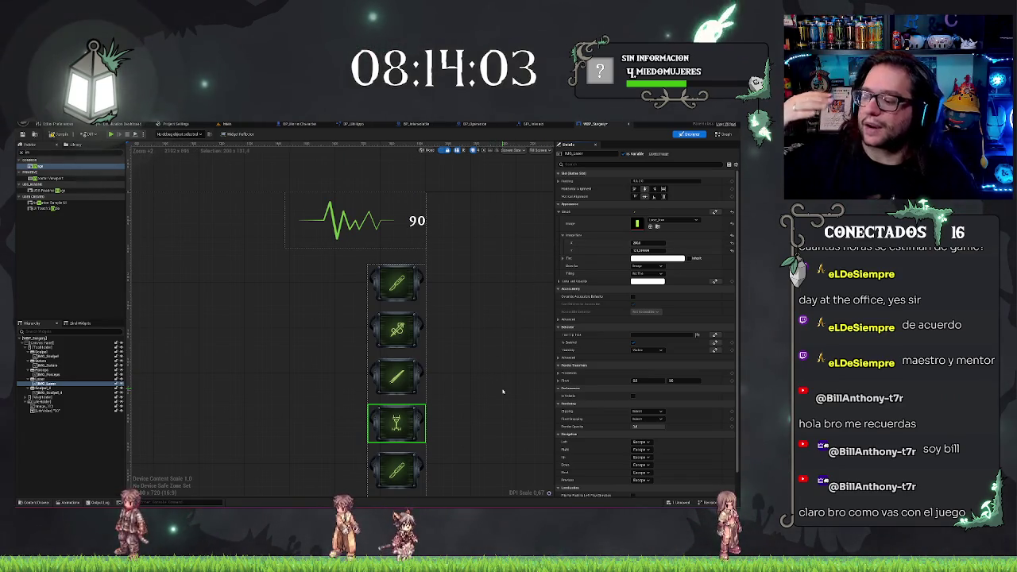
{"action": "left_click", "coordinate": [483, 343]}
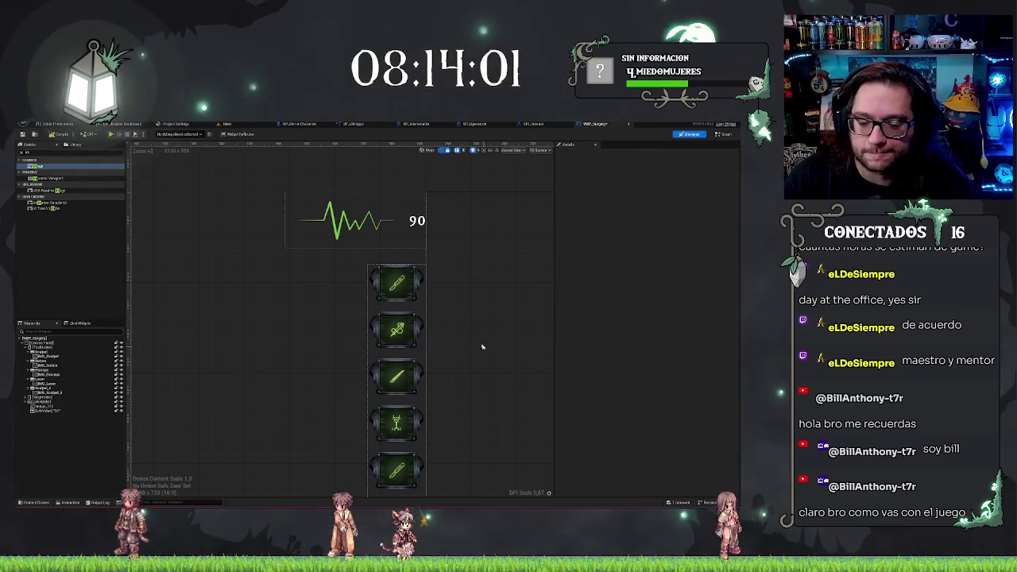
{"action": "scroll", "coordinate": [470, 298], "scroll_direction": "up", "scroll_amount": 2}
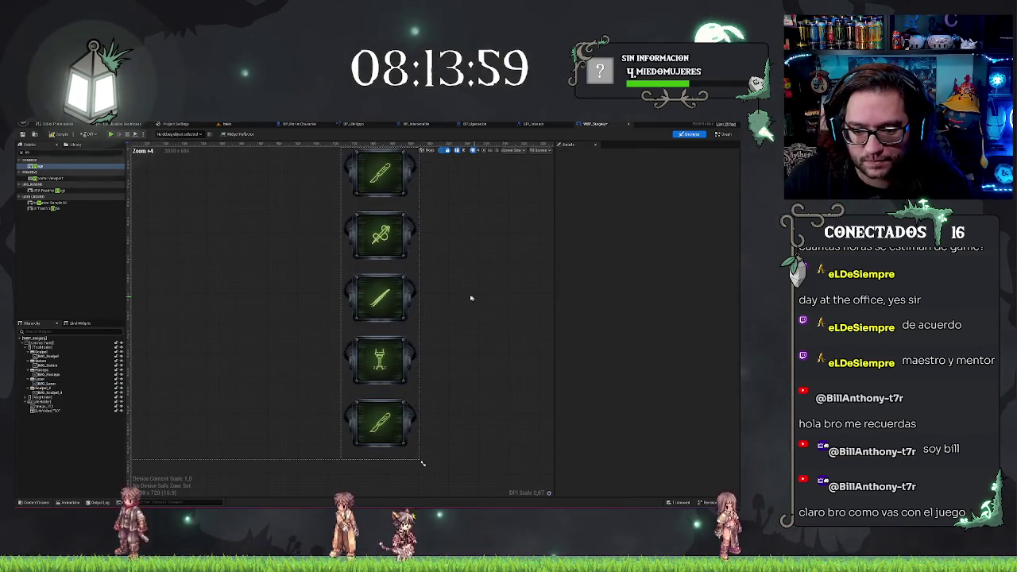
{"action": "scroll", "coordinate": [450, 345], "scroll_direction": "up", "scroll_amount": 5}
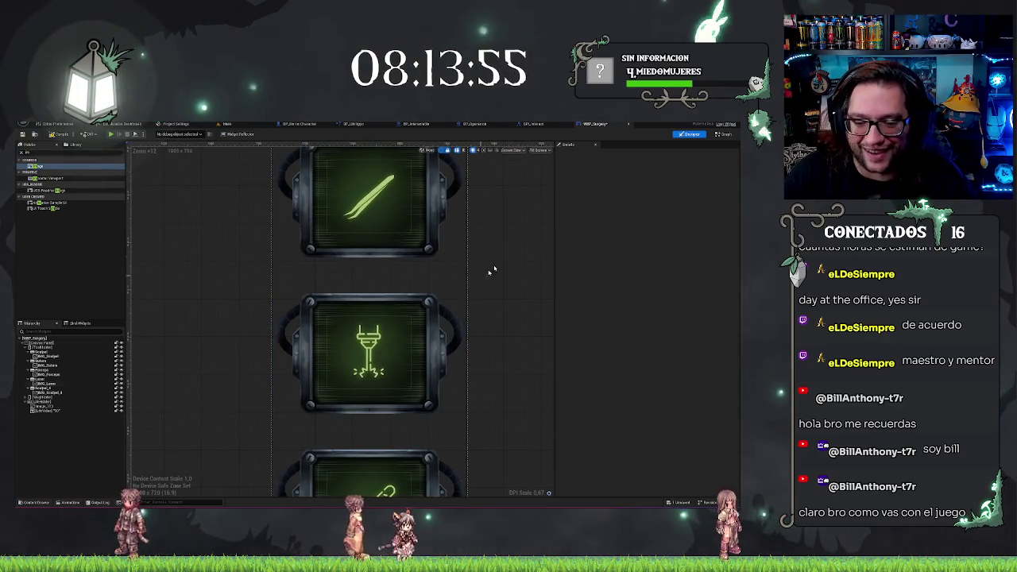
{"action": "scroll", "coordinate": [478, 373], "scroll_direction": "up", "scroll_amount": 4}
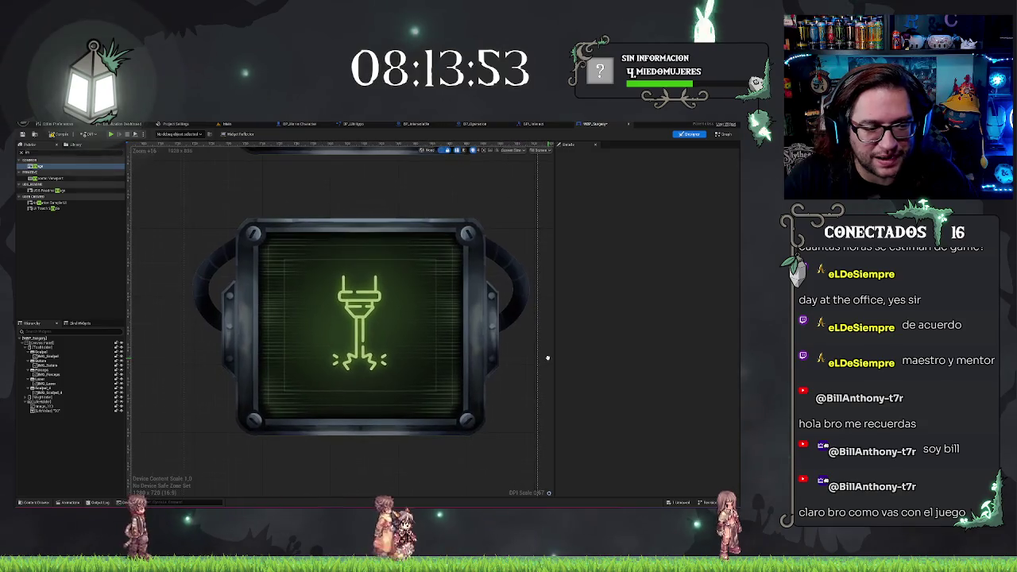
{"action": "scroll", "coordinate": [543, 362], "scroll_direction": "up", "scroll_amount": 2}
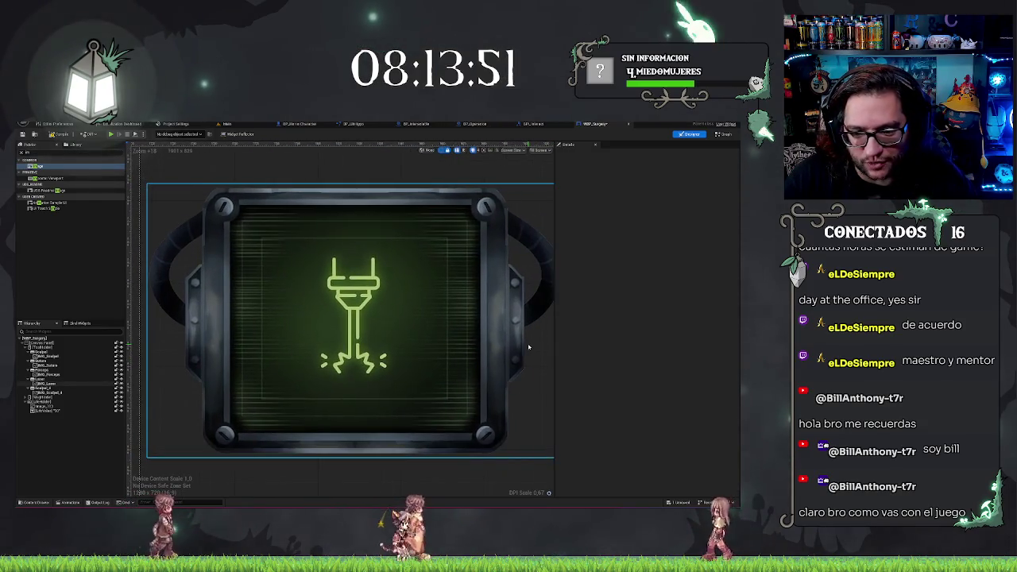
{"action": "left_click_drag", "start_coordinate": [521, 343], "coordinate": [532, 346]}
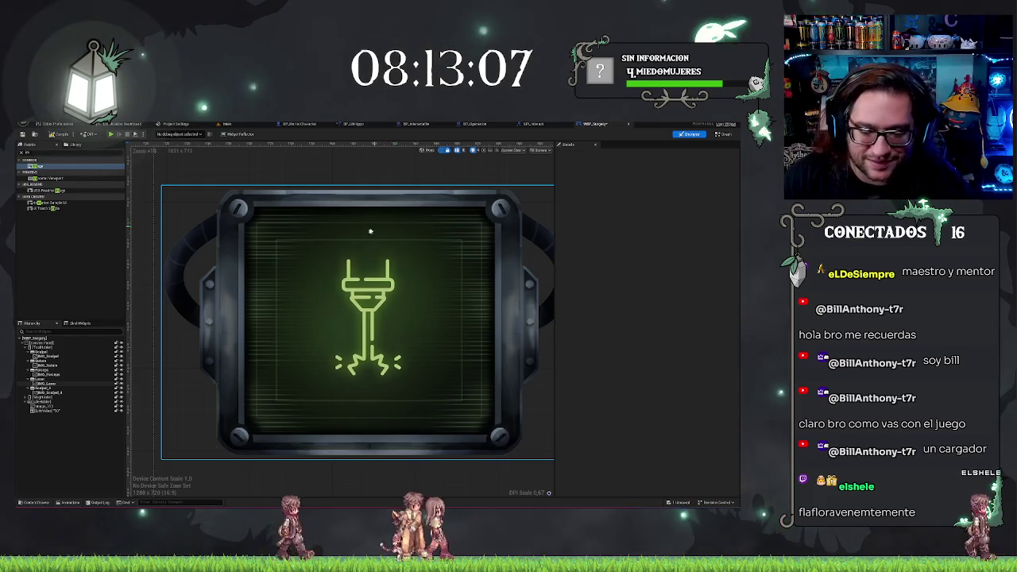
{"action": "scroll", "coordinate": [379, 390], "scroll_direction": "up", "scroll_amount": 2}
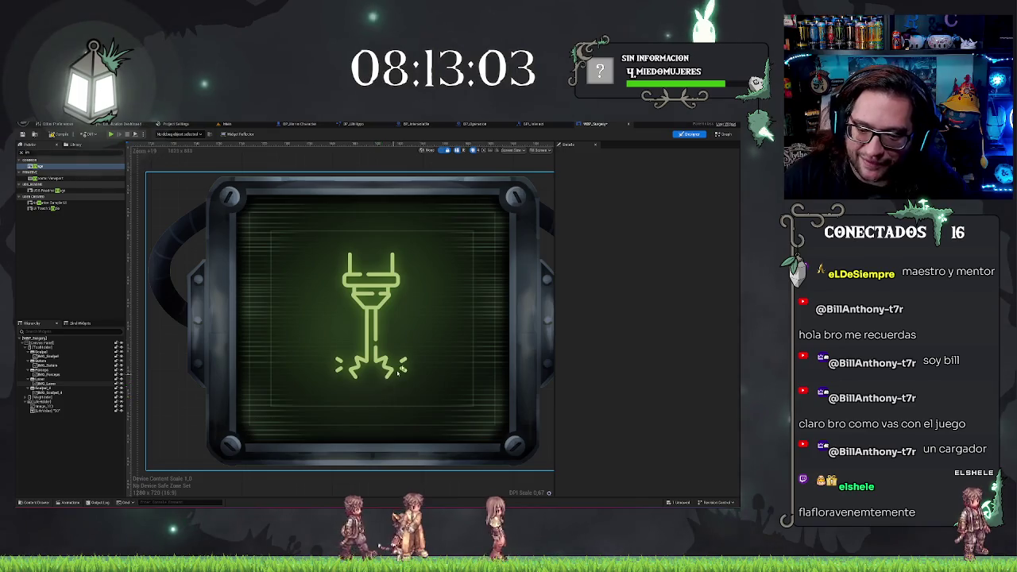
{"action": "scroll", "coordinate": [400, 371], "scroll_direction": "down", "scroll_amount": 5}
{"action": "scroll", "coordinate": [424, 300], "scroll_direction": "down", "scroll_amount": 3}
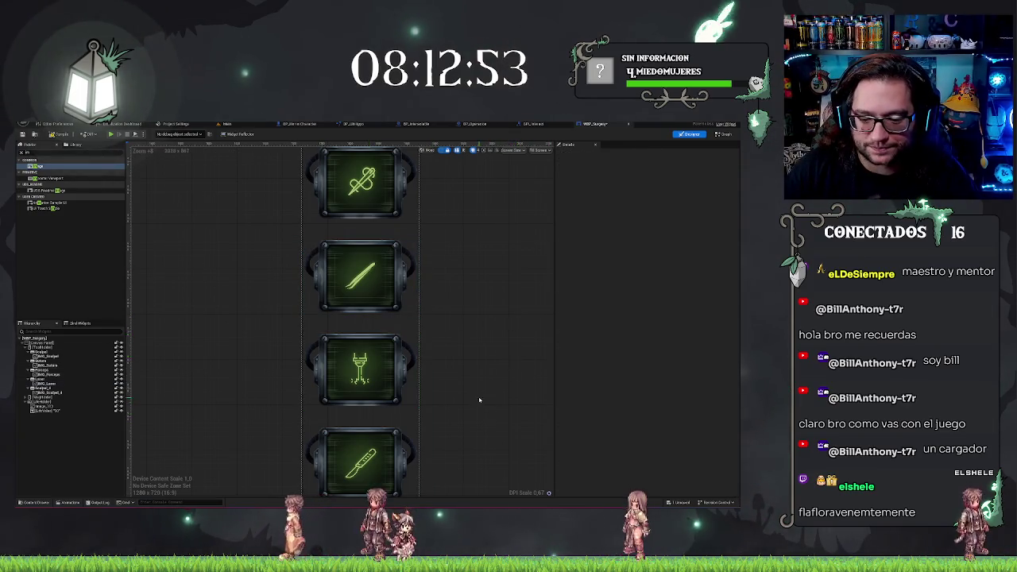
Swap the bottom button's IMG_Scalpel brush for the injection texture found by searching 'je'.
{"action": "scroll", "coordinate": [479, 400], "scroll_direction": "down", "scroll_amount": 2}
{"action": "left_click", "coordinate": [405, 374]}
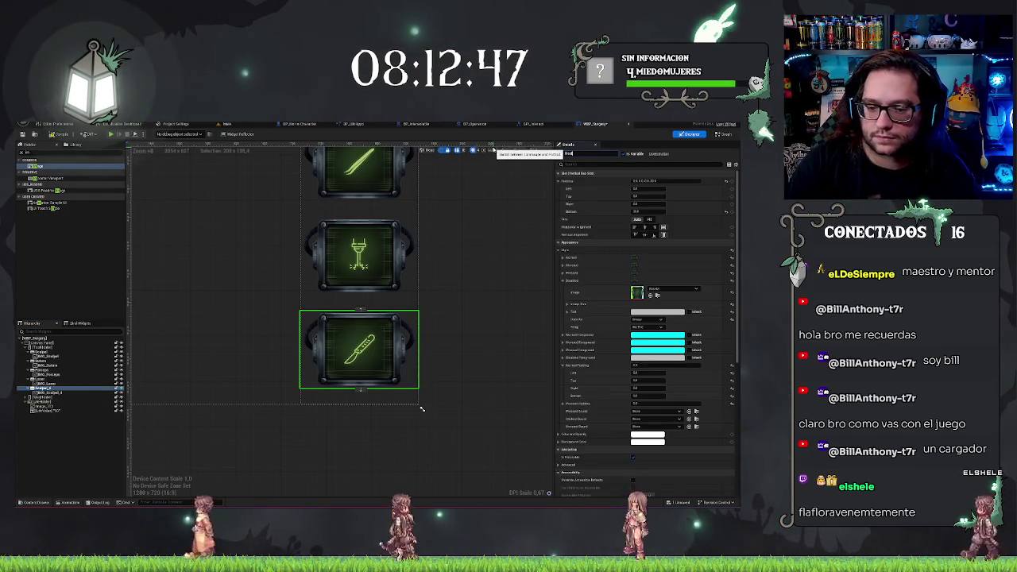
{"action": "key", "text": "Down"}
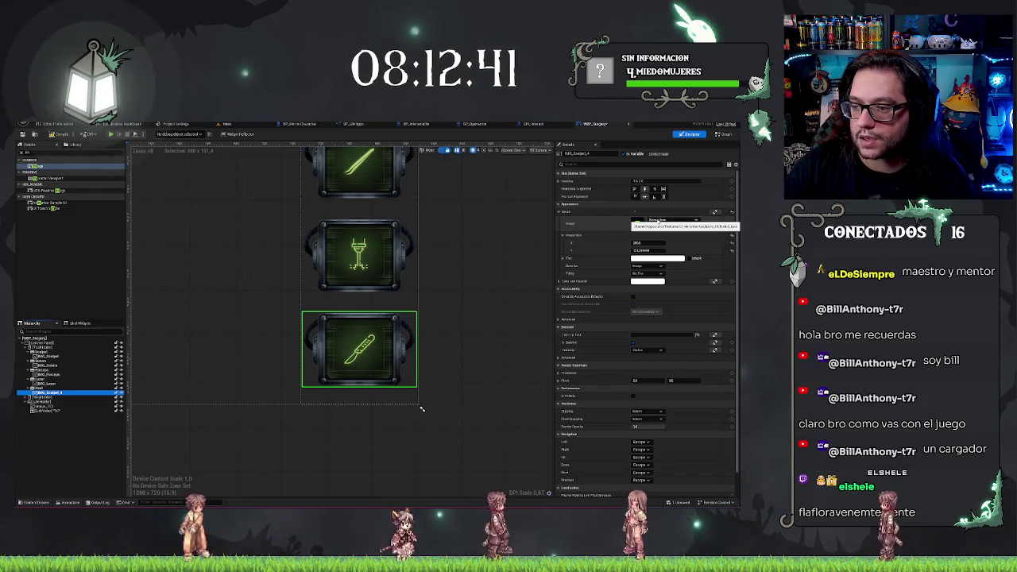
{"action": "left_click", "coordinate": [657, 222]}
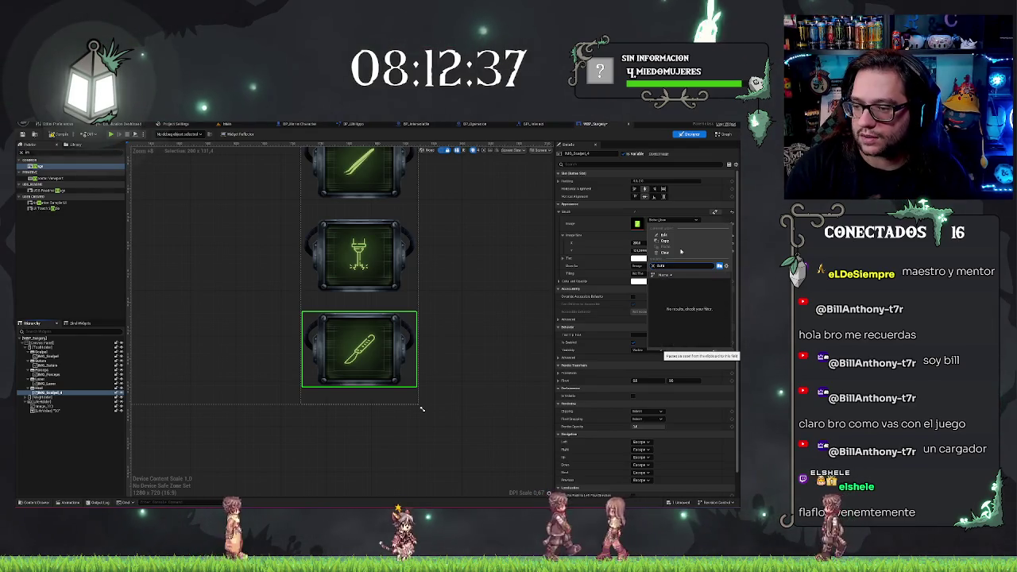
{"action": "type", "text": "jet"}
{"action": "key", "text": "BackSpace"}
{"action": "key", "text": "BackSpace"}
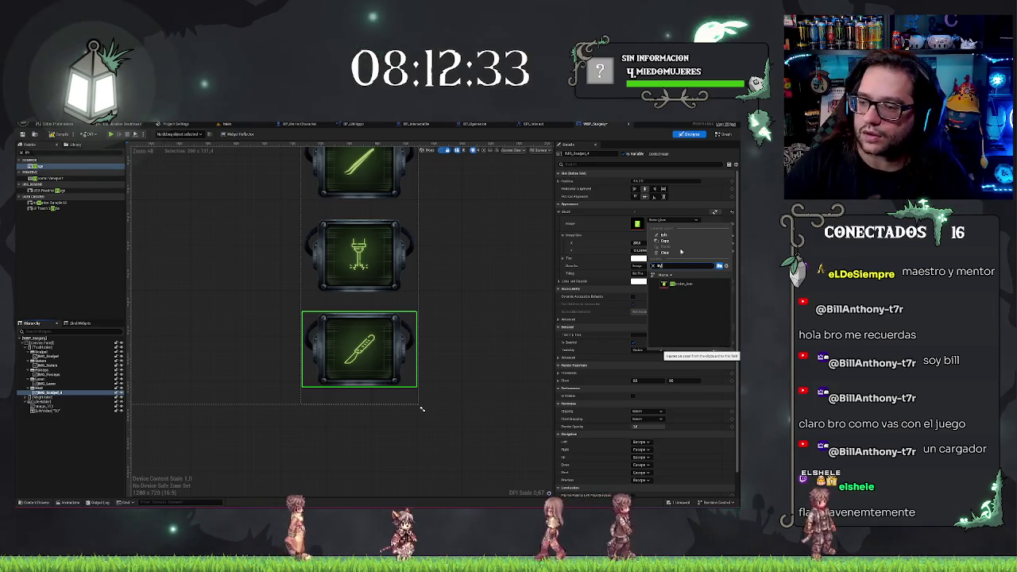
{"action": "left_click", "coordinate": [685, 283]}
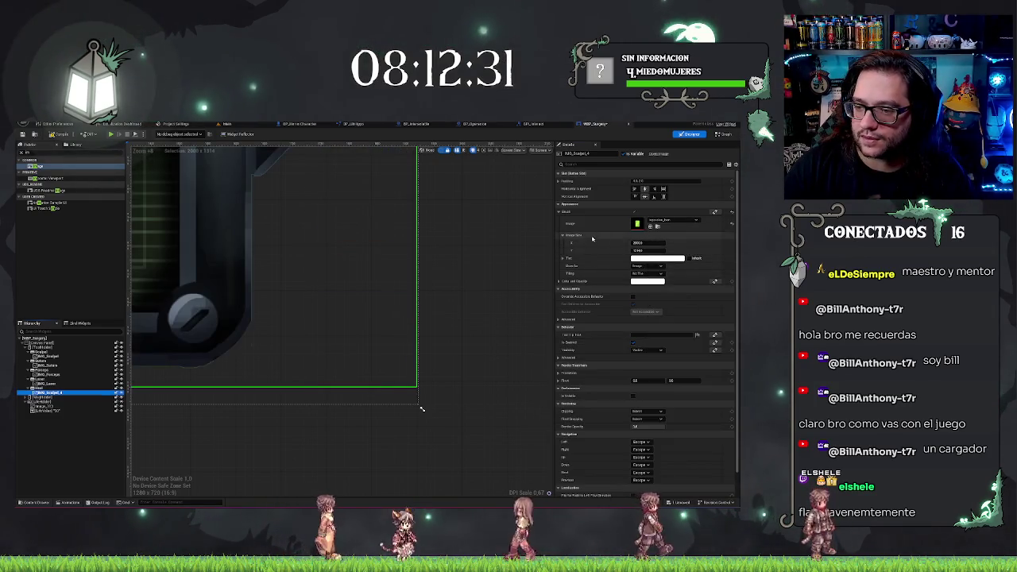
{"action": "left_click", "coordinate": [495, 381]}
{"action": "scroll", "coordinate": [499, 369], "scroll_direction": "down", "scroll_amount": 3}
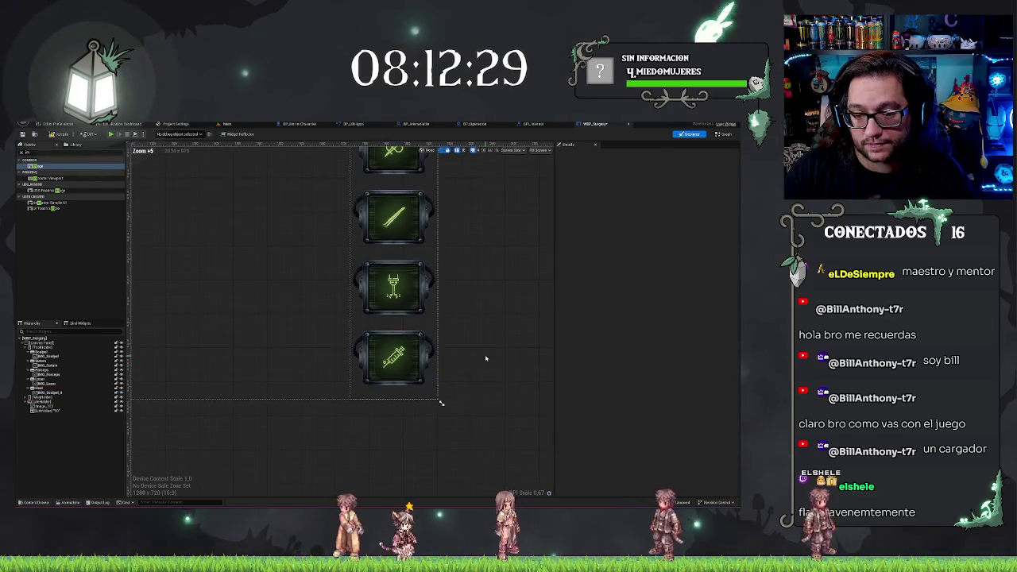
{"action": "left_click", "coordinate": [428, 292]}
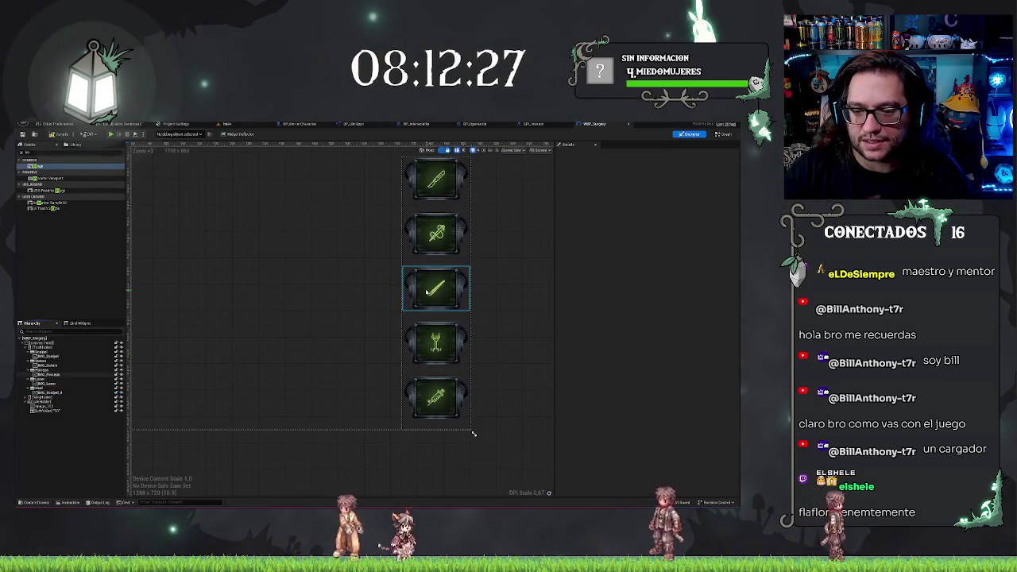
{"action": "left_click", "coordinate": [447, 282]}
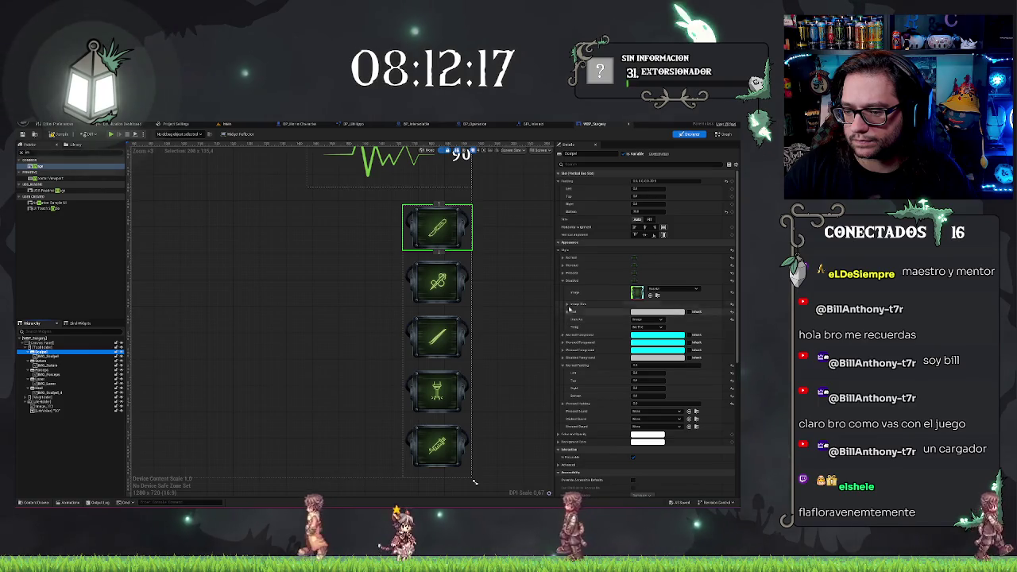
Try red and pale pink Pressed tints on the top button, then cancel back to neutral.
{"action": "left_click", "coordinate": [562, 281]}
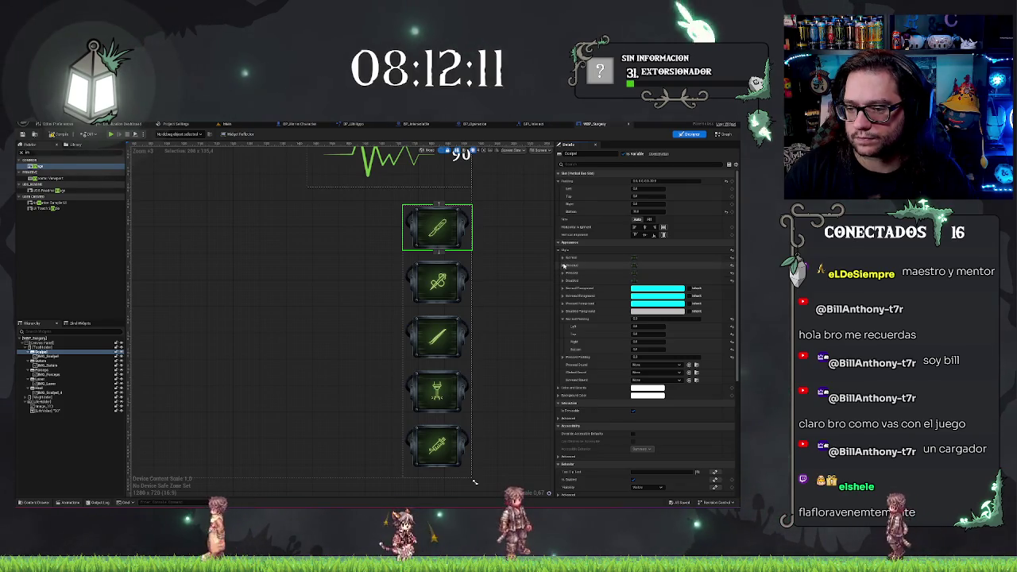
{"action": "left_click", "coordinate": [562, 266]}
{"action": "left_click", "coordinate": [657, 297]}
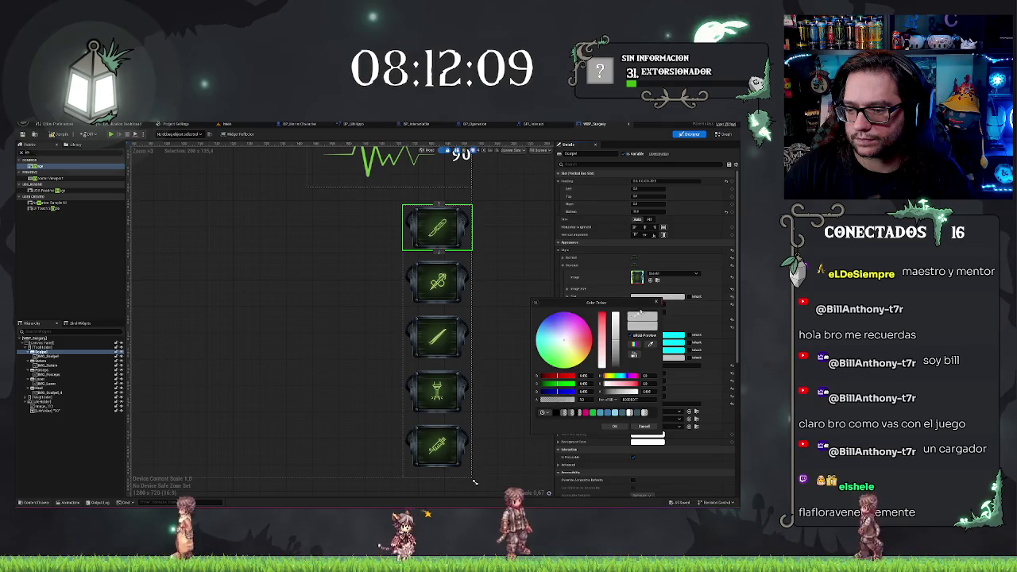
{"action": "left_click", "coordinate": [590, 341]}
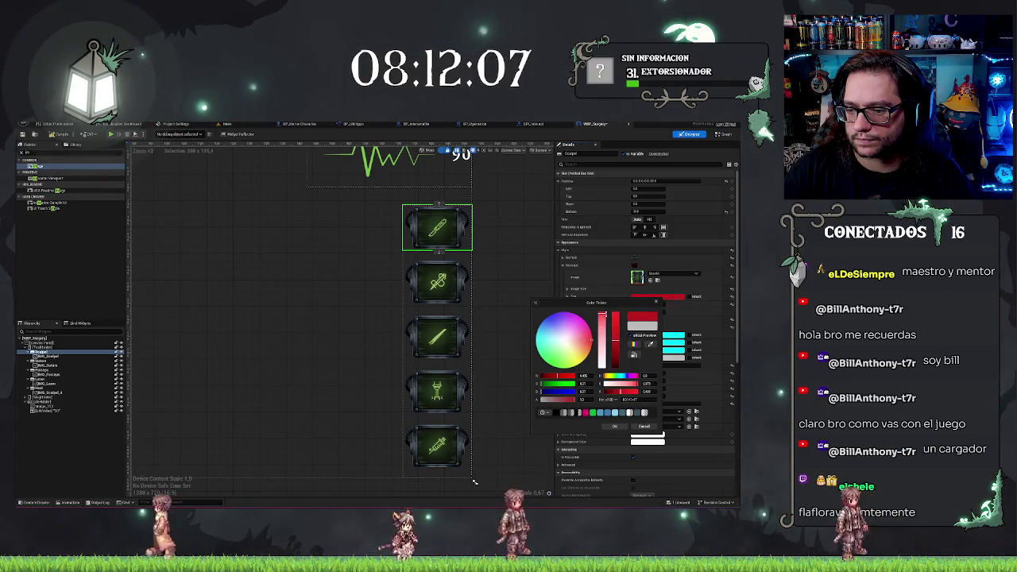
{"action": "left_click_drag", "start_coordinate": [602, 318], "coordinate": [601, 343]}
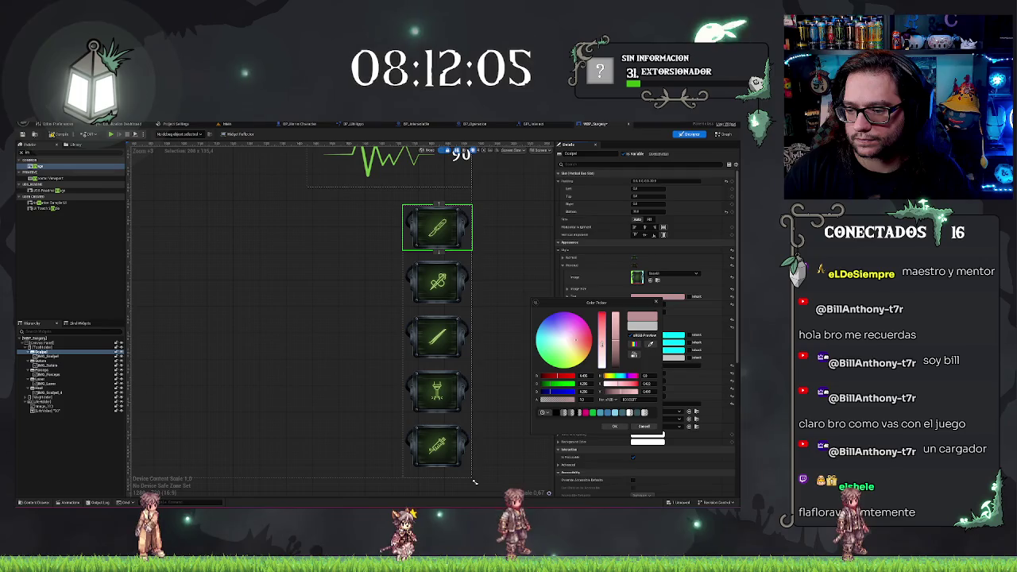
{"action": "left_click", "coordinate": [643, 426]}
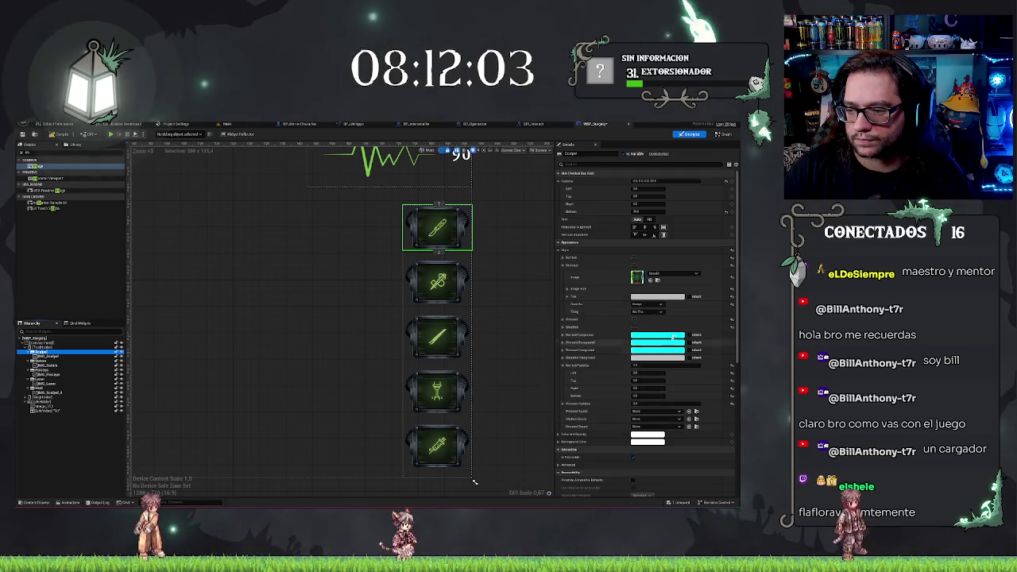
{"action": "left_click", "coordinate": [651, 296]}
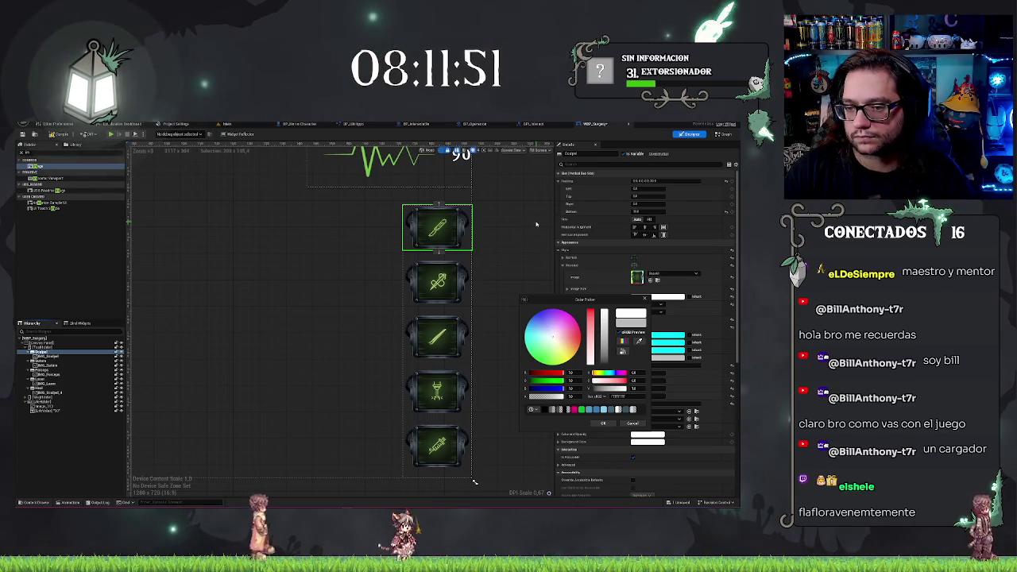
{"action": "left_click", "coordinate": [522, 315]}
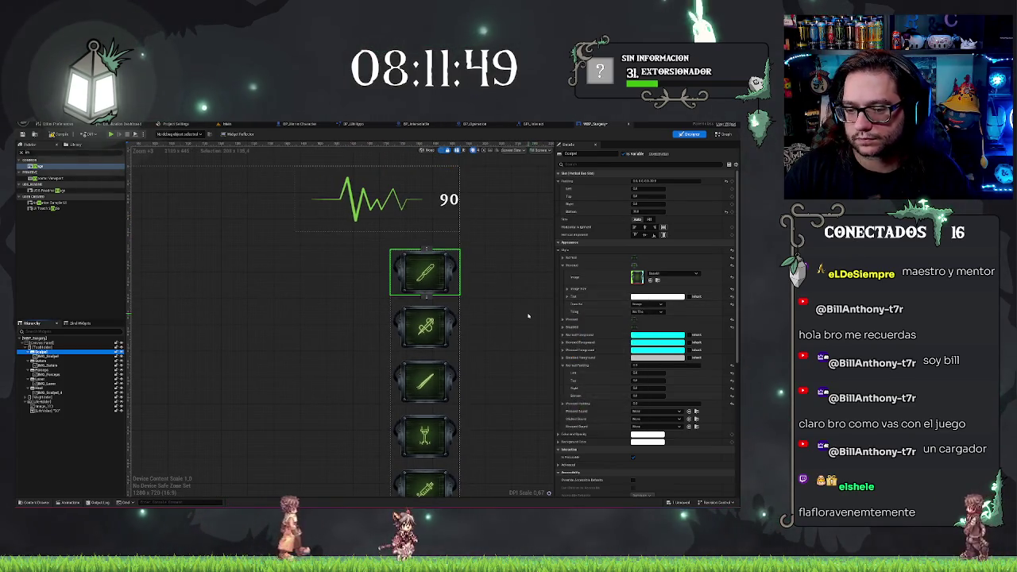
{"action": "scroll", "coordinate": [433, 343], "scroll_direction": "up", "scroll_amount": 5}
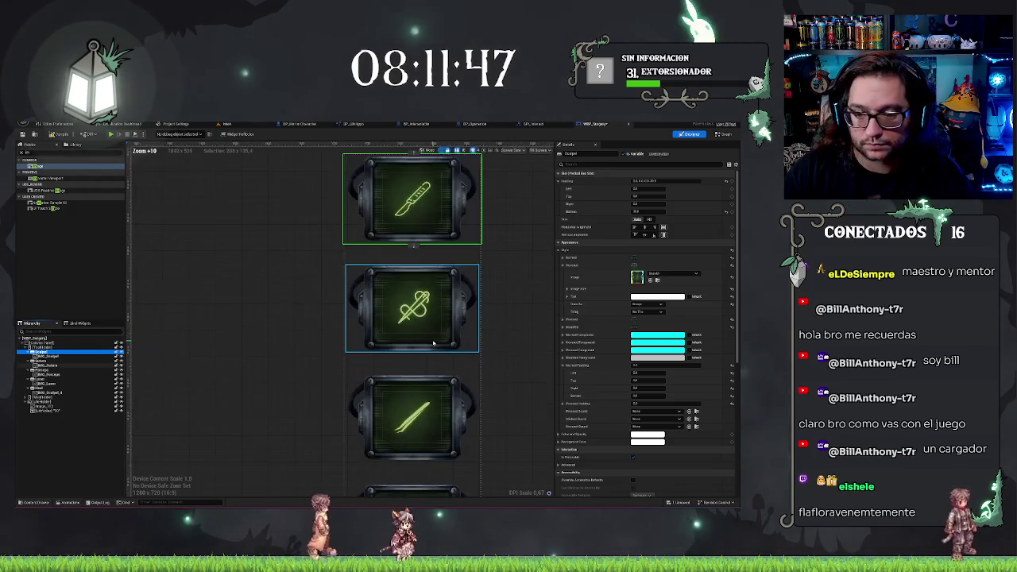
{"action": "scroll", "coordinate": [433, 343], "scroll_direction": "down", "scroll_amount": 15}
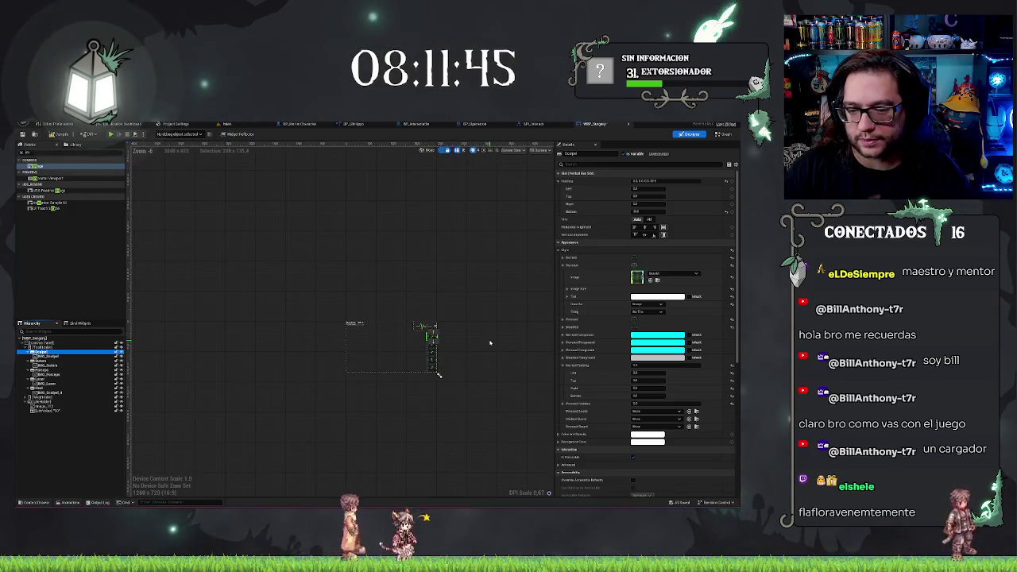
{"action": "scroll", "coordinate": [486, 342], "scroll_direction": "up", "scroll_amount": 7}
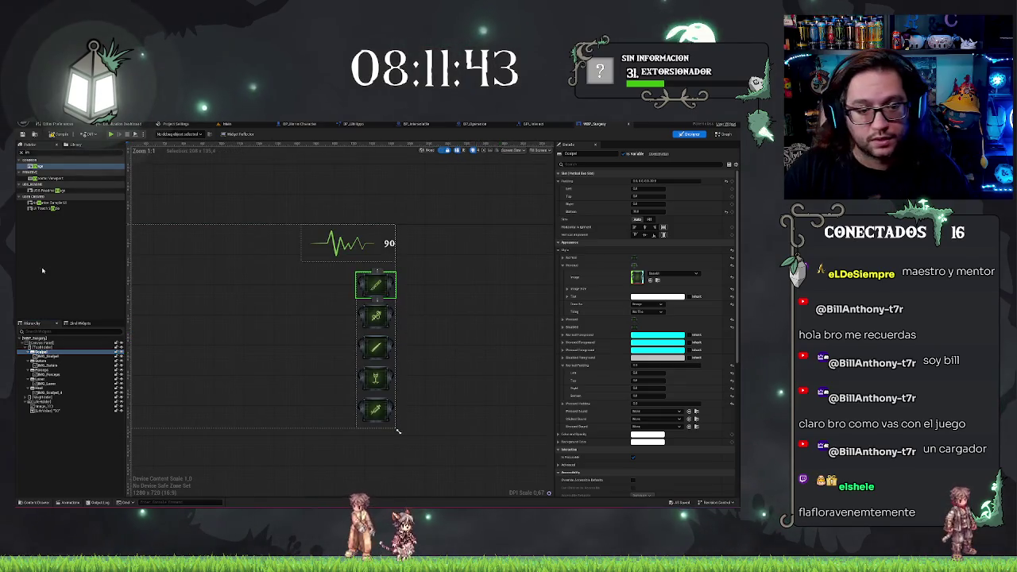
{"action": "left_click", "coordinate": [46, 372]}
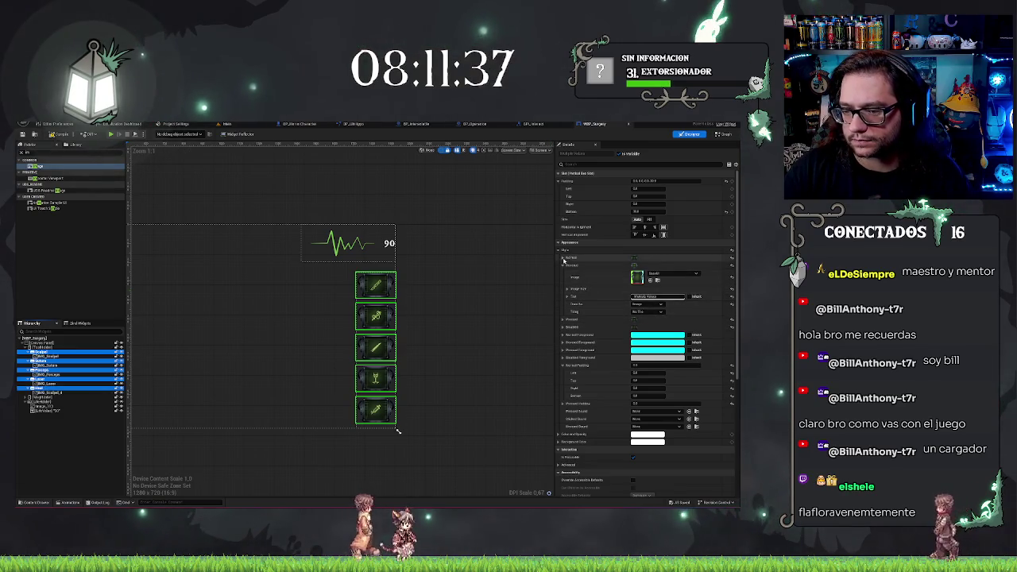
{"action": "left_click", "coordinate": [650, 296]}
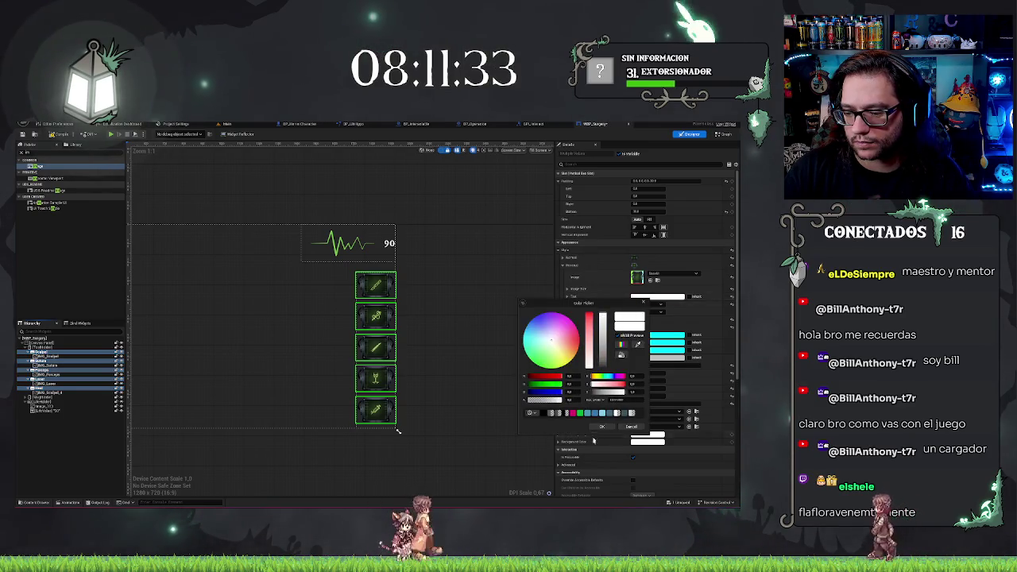
{"action": "left_click", "coordinate": [602, 426]}
{"action": "left_click", "coordinate": [641, 297]}
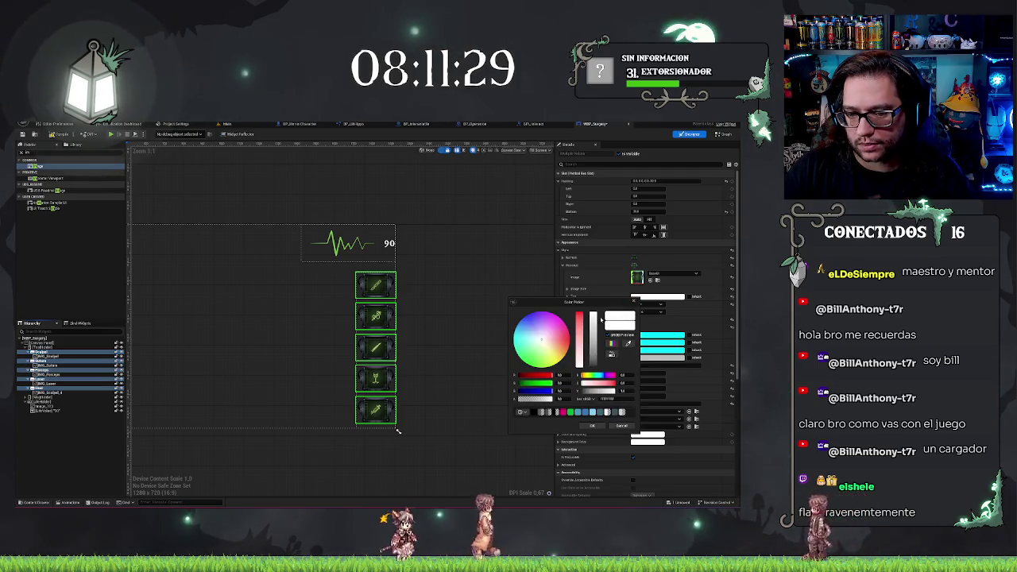
{"action": "left_click", "coordinate": [590, 427]}
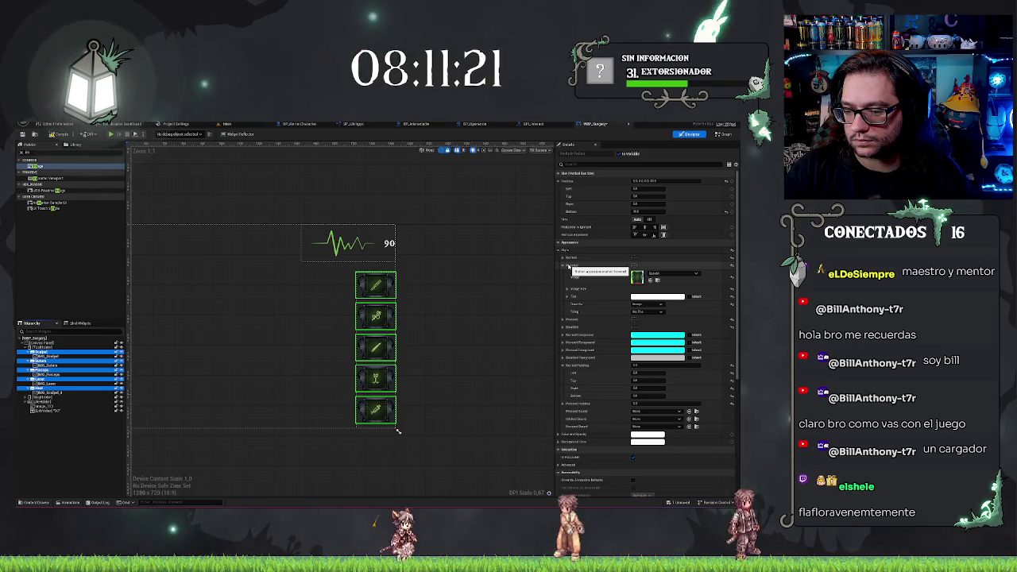
{"action": "scroll", "coordinate": [625, 374], "scroll_direction": "down", "scroll_amount": 1}
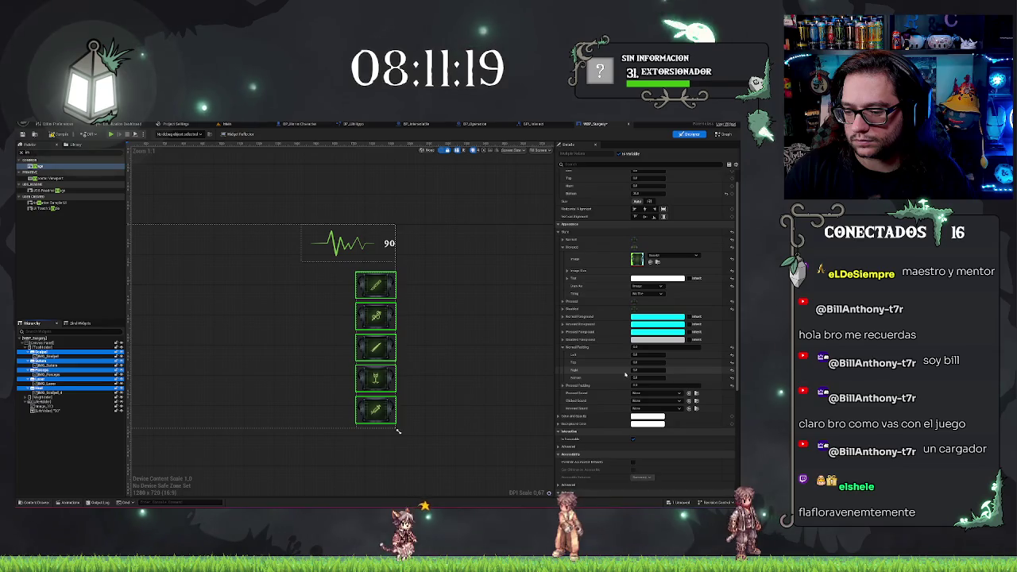
{"action": "left_click", "coordinate": [640, 417]}
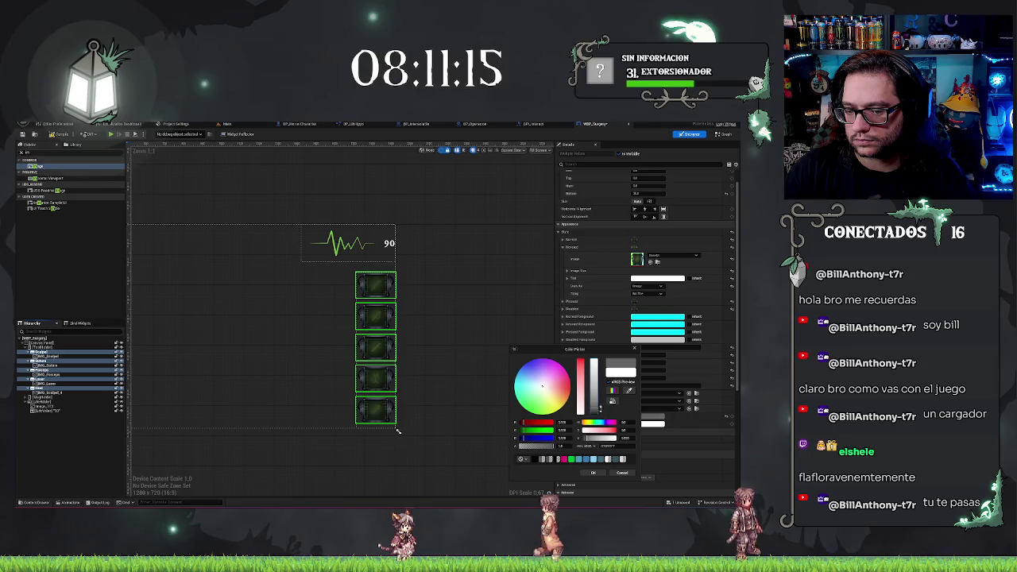
{"action": "left_click_drag", "start_coordinate": [542, 386], "coordinate": [567, 371]}
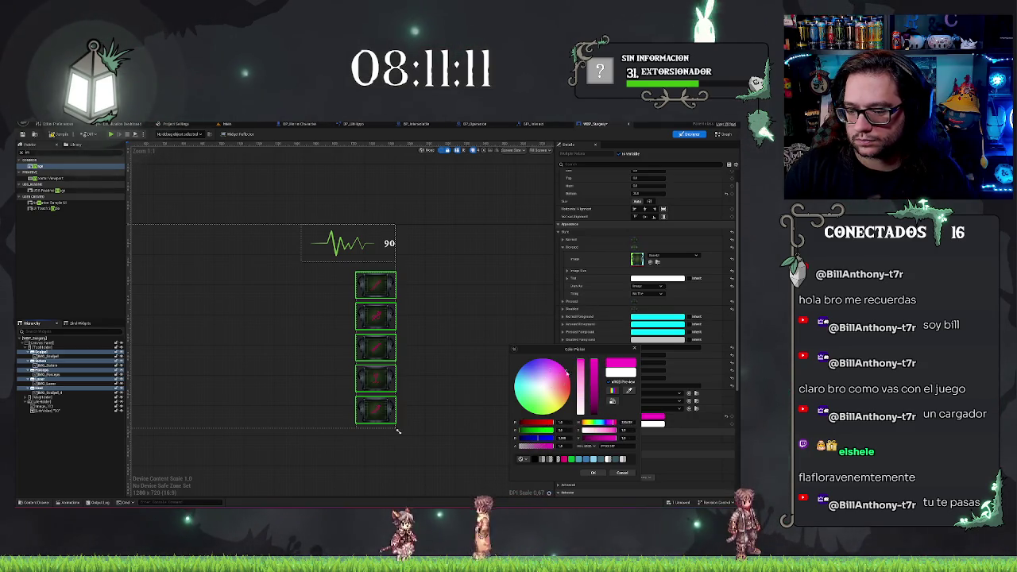
{"action": "left_click", "coordinate": [622, 473]}
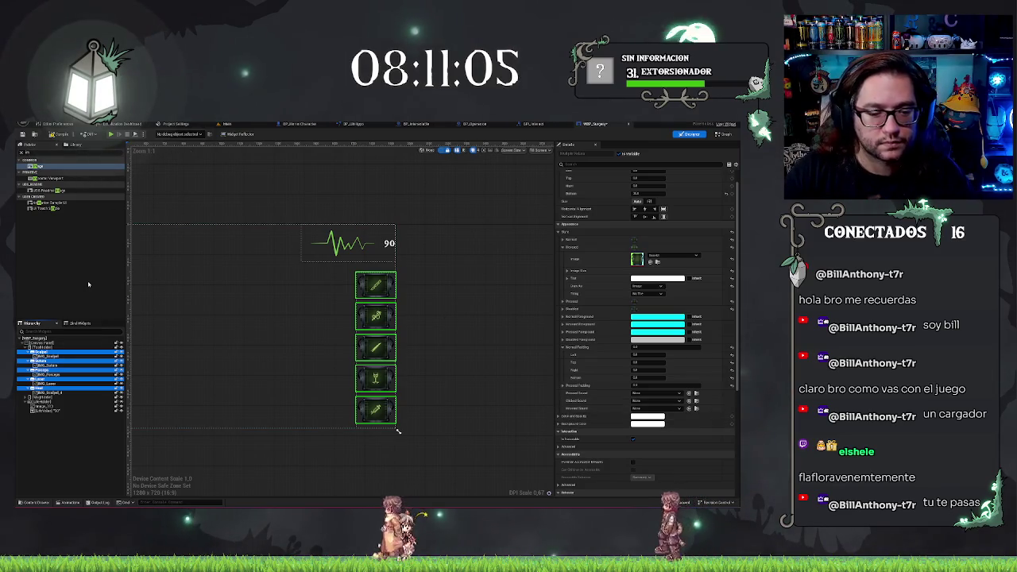
{"action": "left_click", "coordinate": [636, 425]}
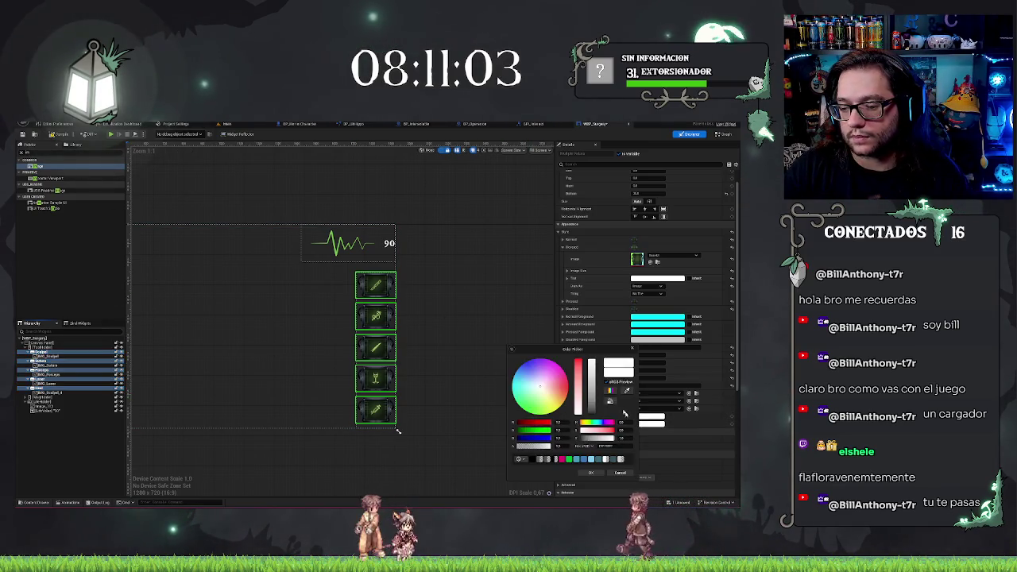
{"action": "left_click", "coordinate": [569, 387]}
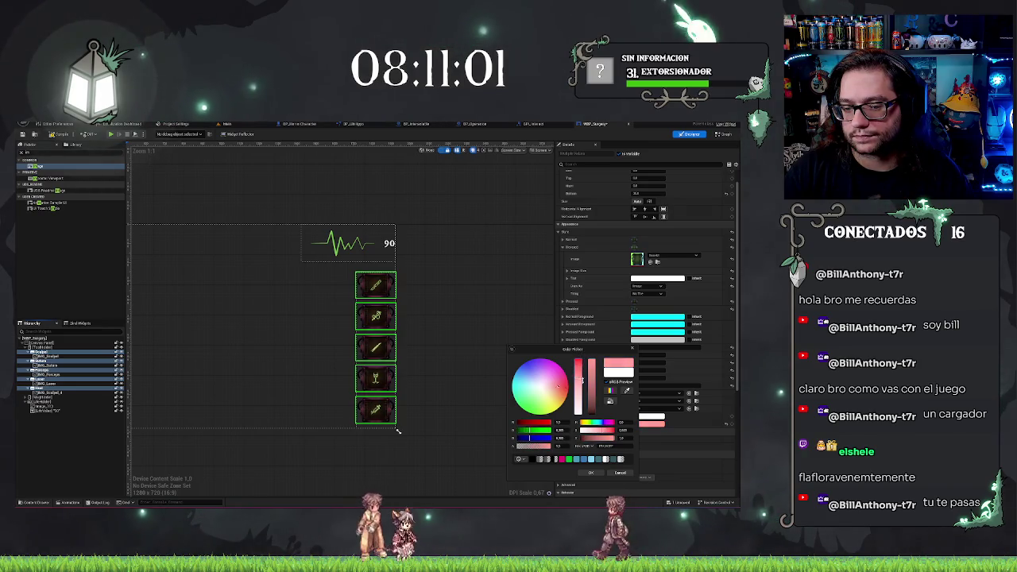
{"action": "left_click", "coordinate": [527, 380]}
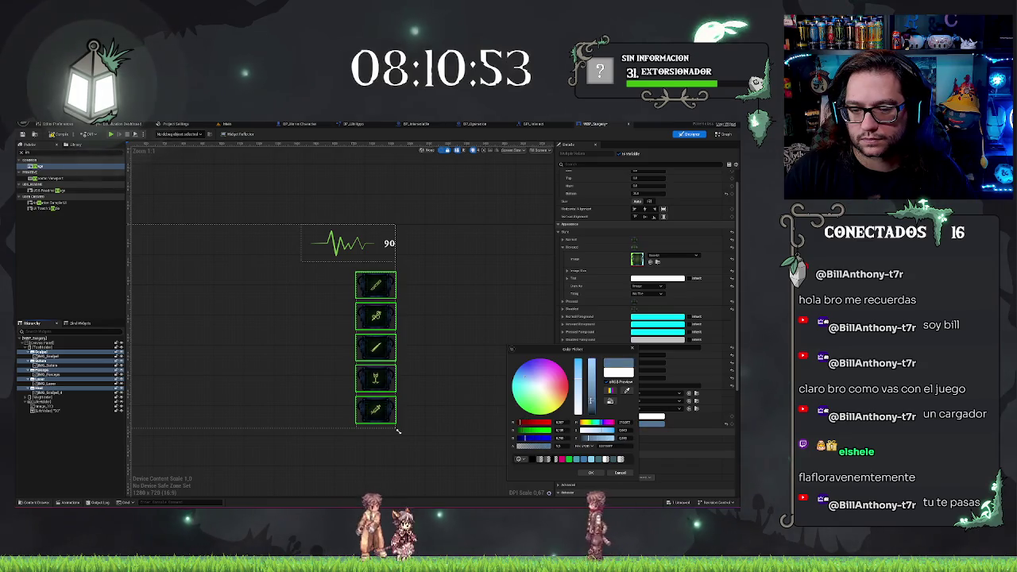
{"action": "left_click_drag", "start_coordinate": [578, 387], "coordinate": [578, 410]}
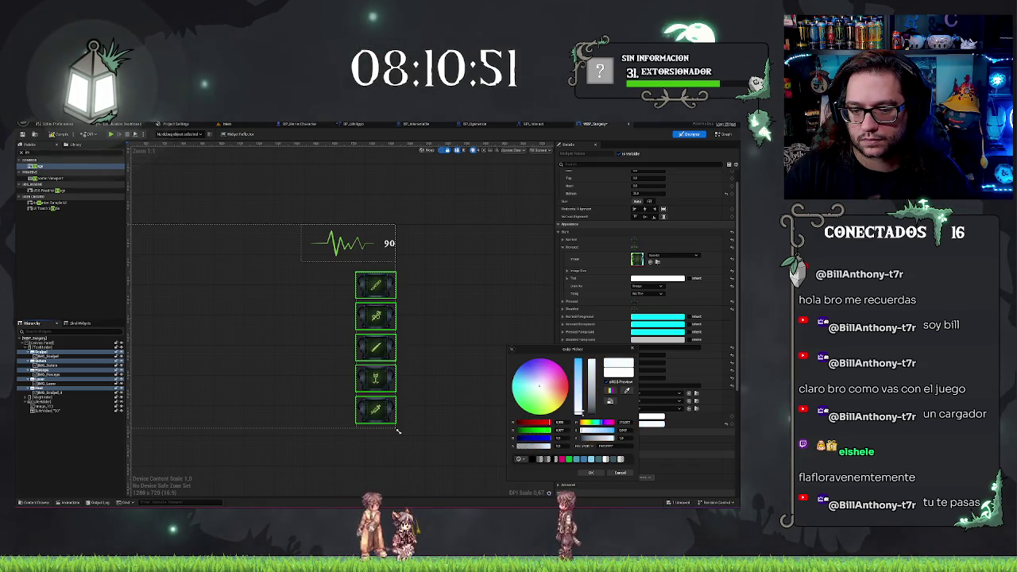
{"action": "left_click", "coordinate": [528, 379]}
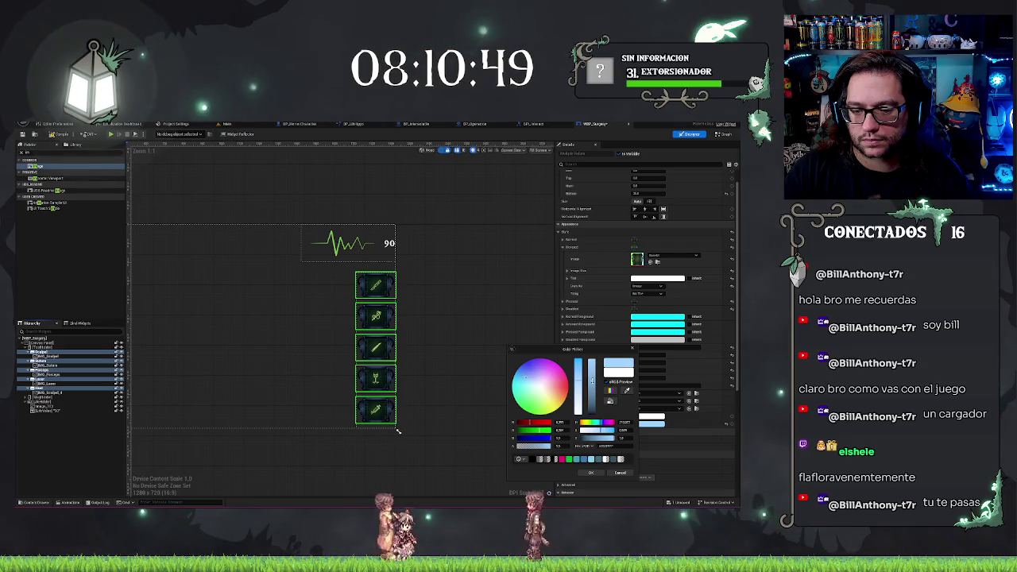
{"action": "left_click", "coordinate": [551, 387]}
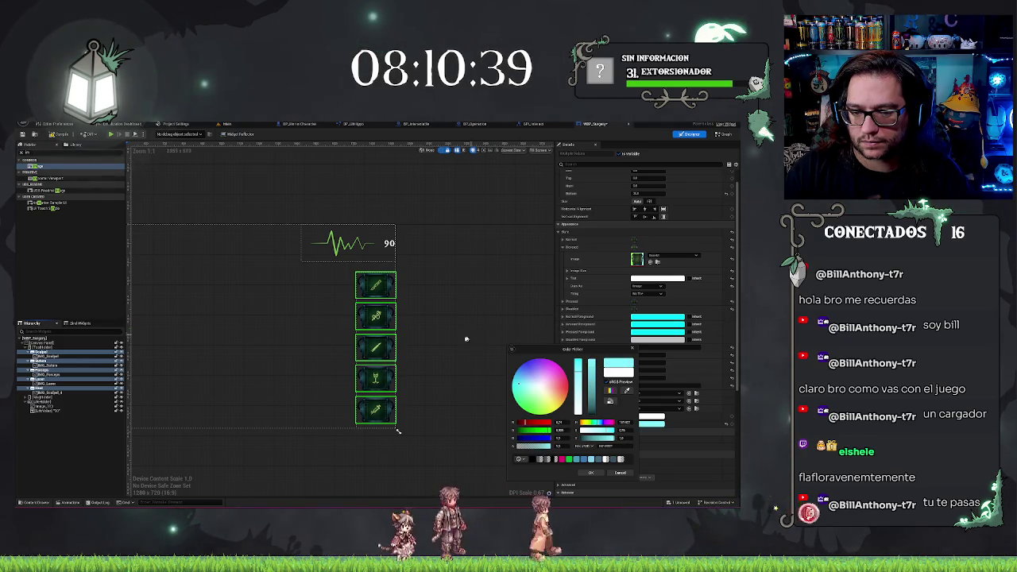
{"action": "left_click", "coordinate": [613, 473]}
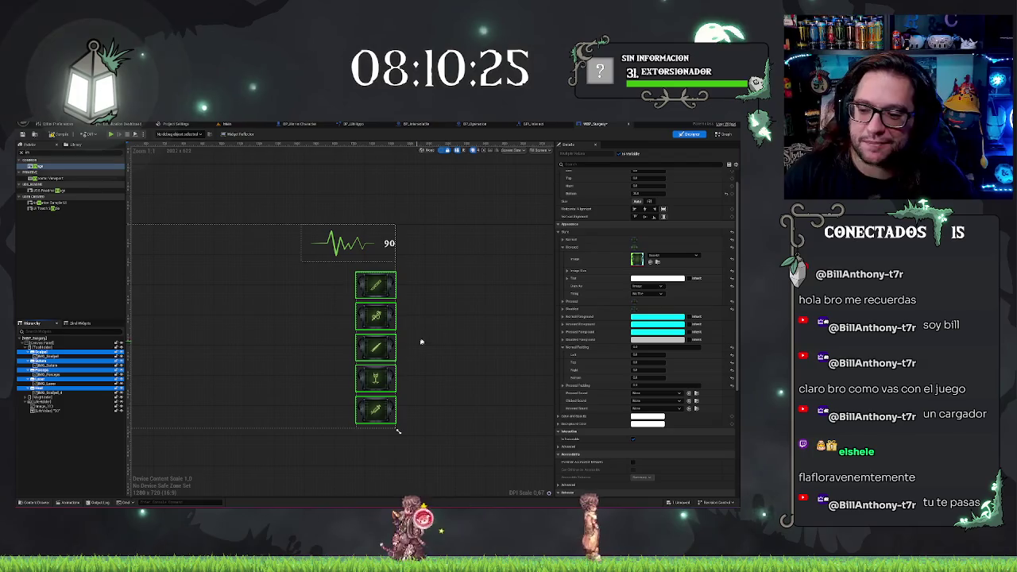
Frame and zoom over the HUD canvas, then switch to BP_Operacion's event graph.
{"action": "key", "text": "Home"}
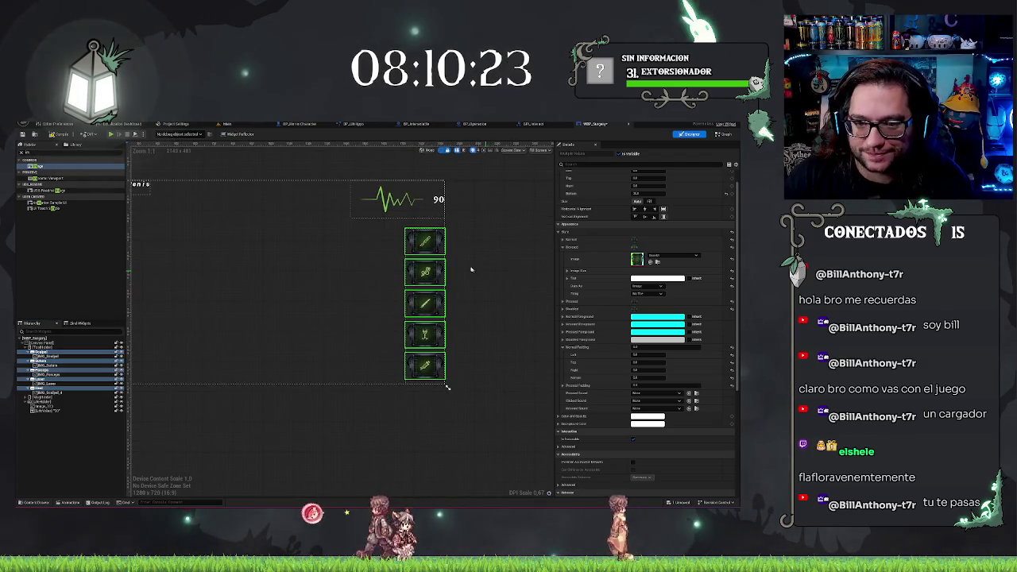
{"action": "scroll", "coordinate": [280, 331], "scroll_direction": "down", "scroll_amount": 1}
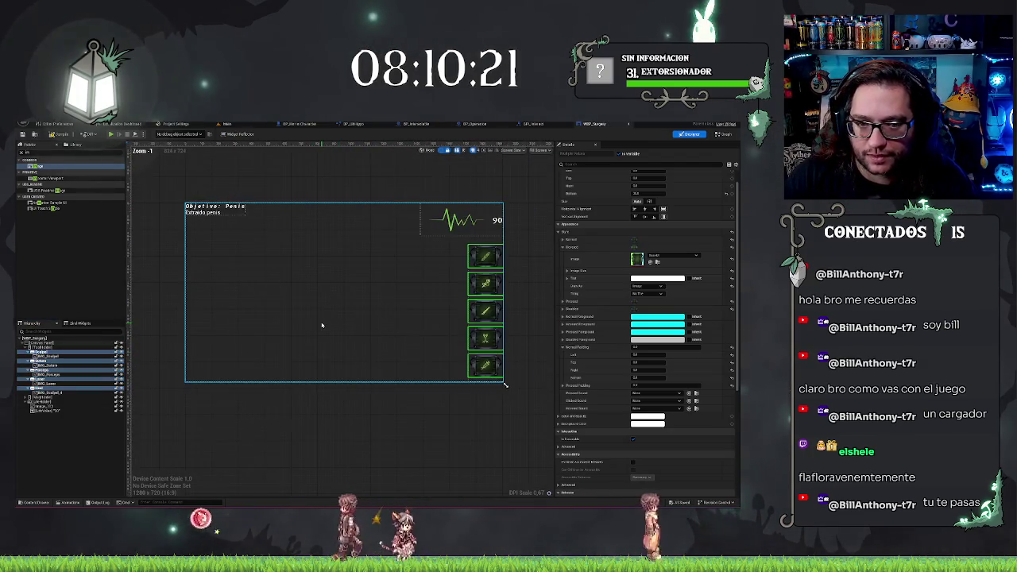
{"action": "scroll", "coordinate": [474, 352], "scroll_direction": "up", "scroll_amount": 5}
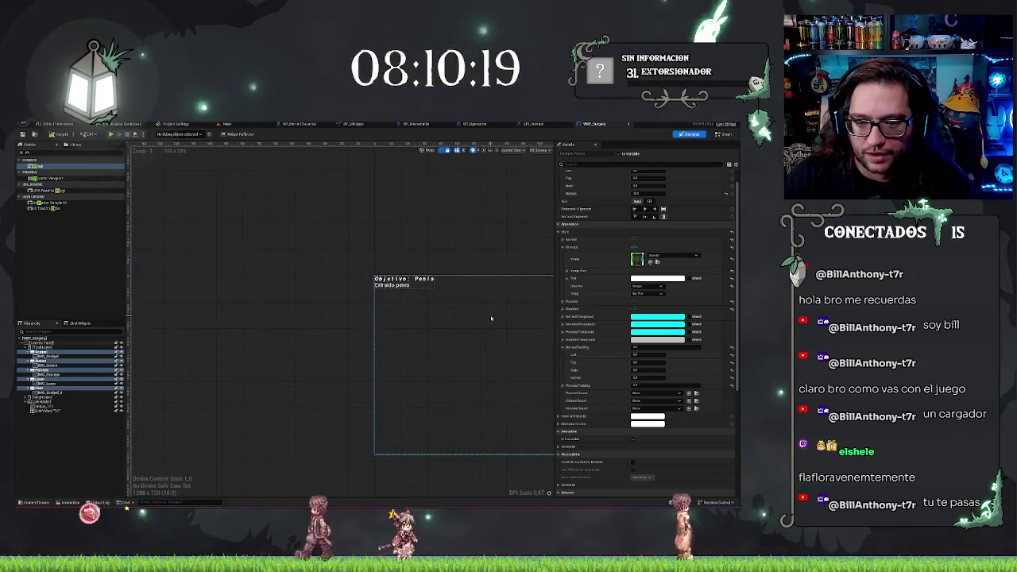
{"action": "scroll", "coordinate": [475, 352], "scroll_direction": "down", "scroll_amount": 1}
{"action": "scroll", "coordinate": [508, 357], "scroll_direction": "up", "scroll_amount": 2}
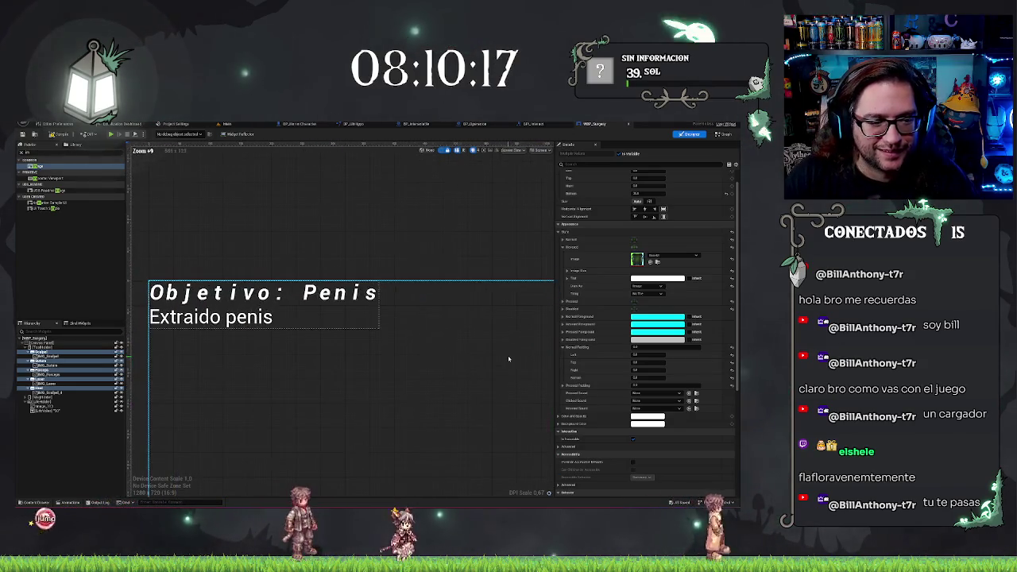
{"action": "scroll", "coordinate": [508, 357], "scroll_direction": "down", "scroll_amount": 1}
{"action": "scroll", "coordinate": [525, 349], "scroll_direction": "up", "scroll_amount": 1}
{"action": "scroll", "coordinate": [414, 388], "scroll_direction": "down", "scroll_amount": 4}
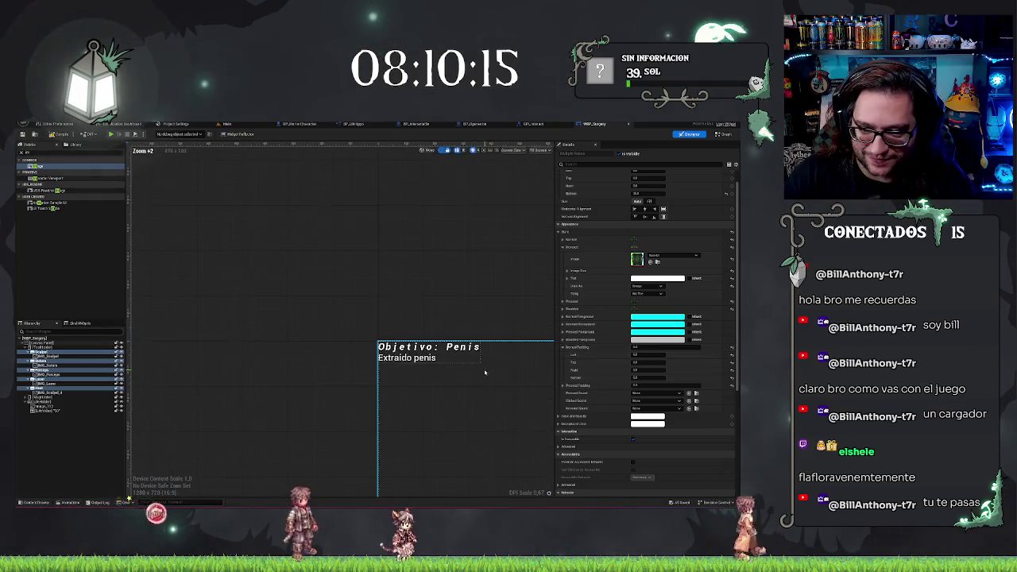
{"action": "scroll", "coordinate": [413, 389], "scroll_direction": "up", "scroll_amount": 10}
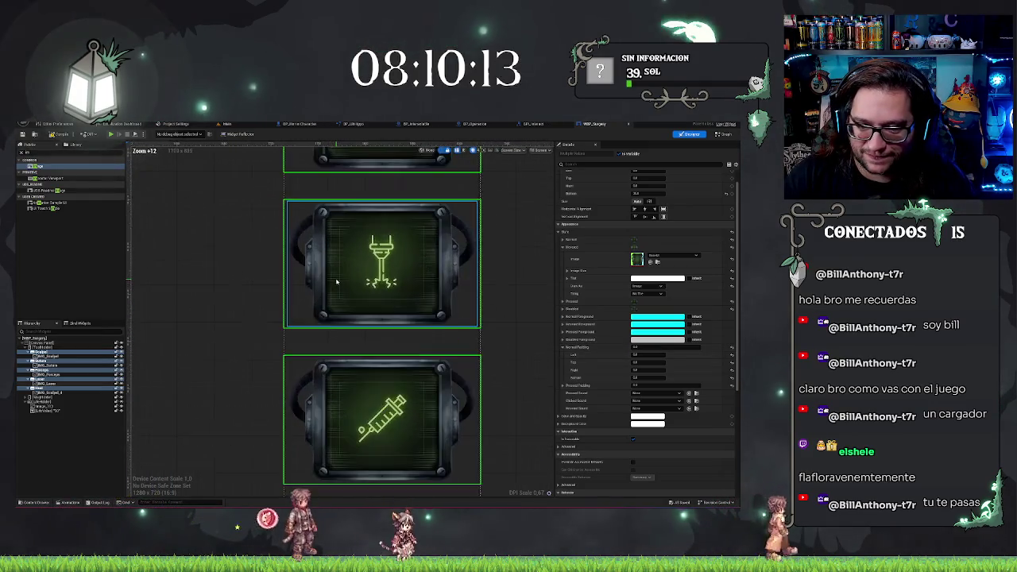
{"action": "scroll", "coordinate": [311, 397], "scroll_direction": "down", "scroll_amount": 20}
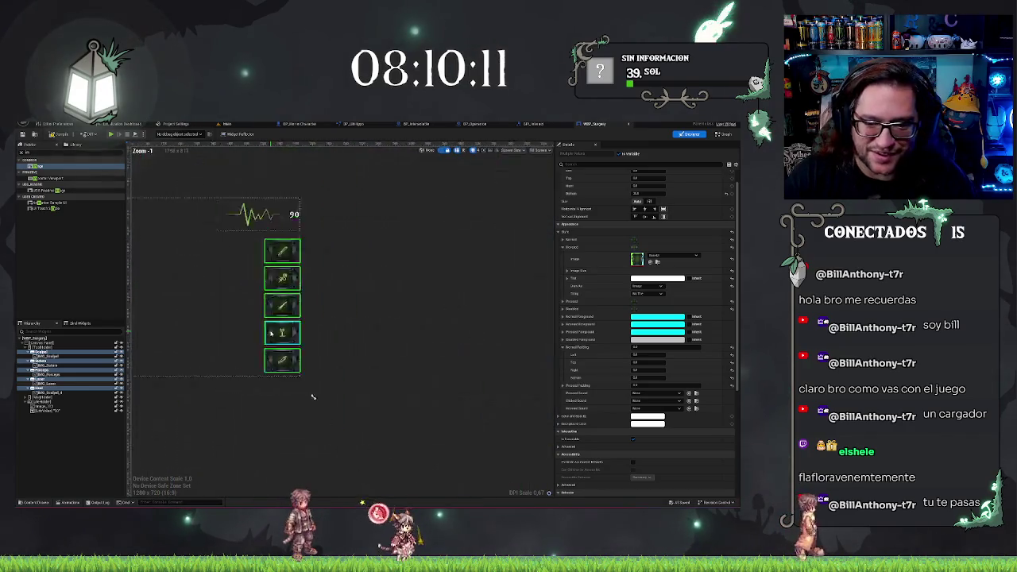
{"action": "scroll", "coordinate": [477, 390], "scroll_direction": "up", "scroll_amount": 3}
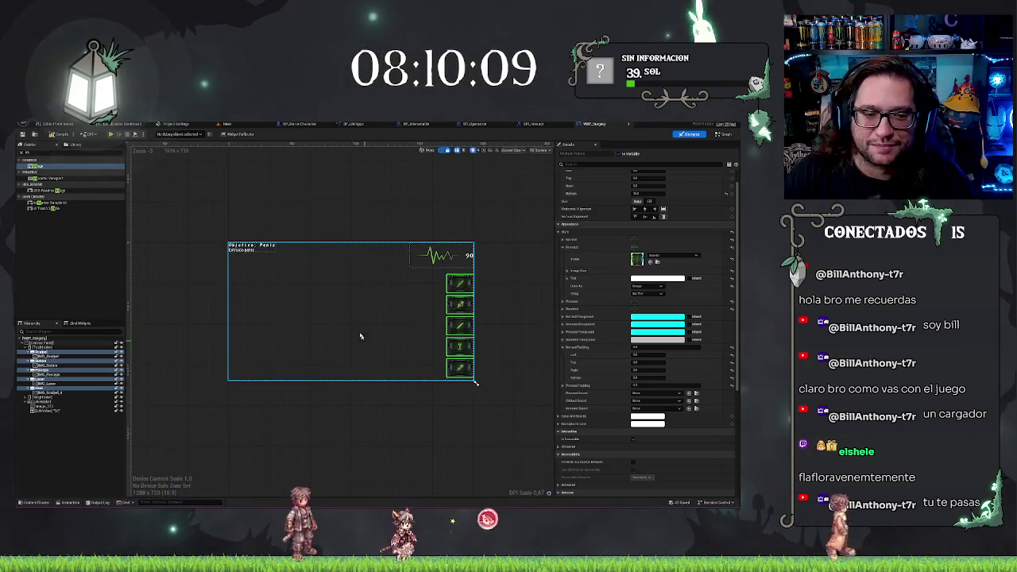
{"action": "left_click", "coordinate": [393, 364]}
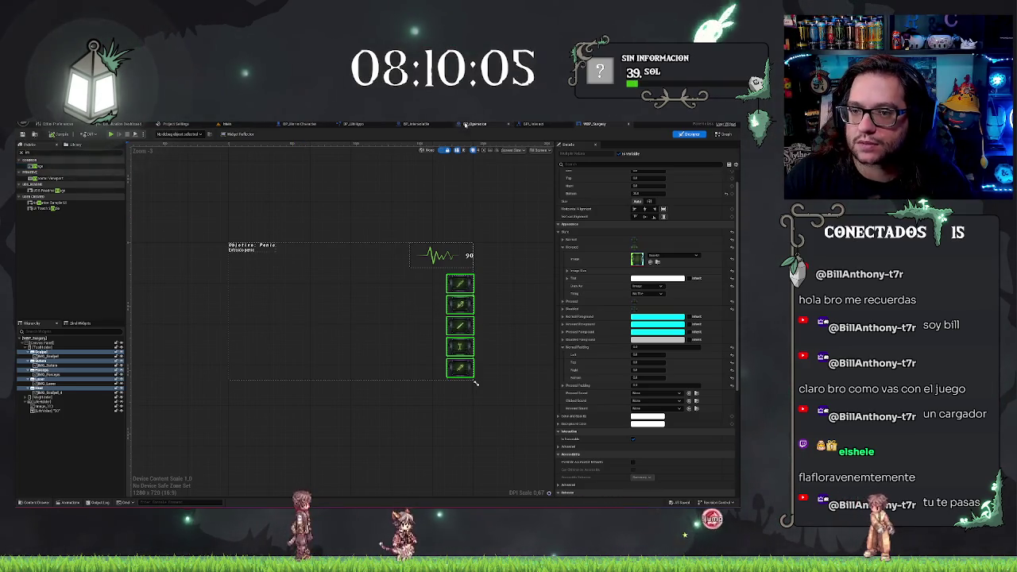
{"action": "left_click", "coordinate": [474, 124]}
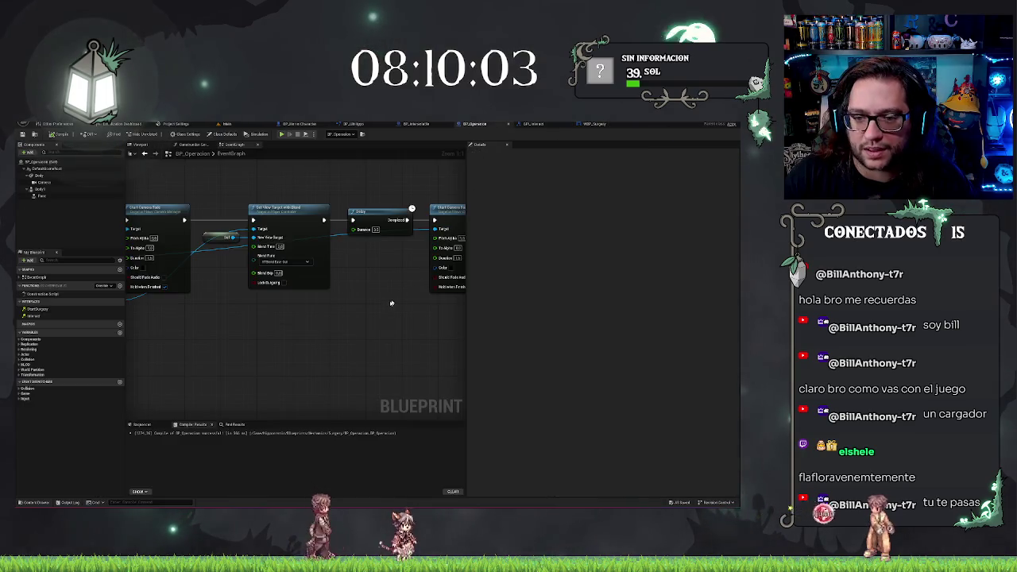
Set Create Widget's class to WBP_Surgery and wire it after Start Camera Fade.
{"action": "left_click", "coordinate": [340, 282]}
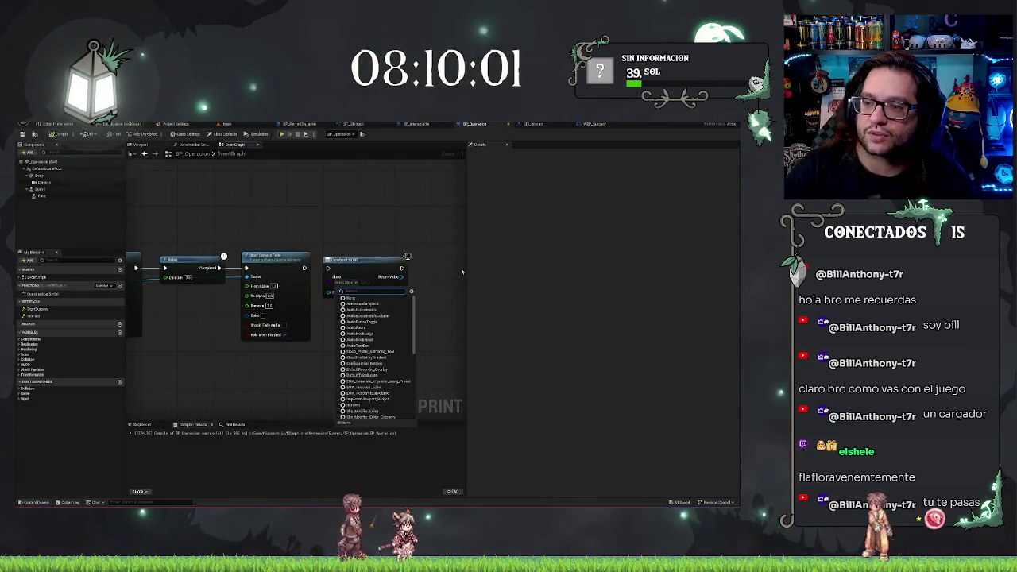
{"action": "type", "text": "surger"}
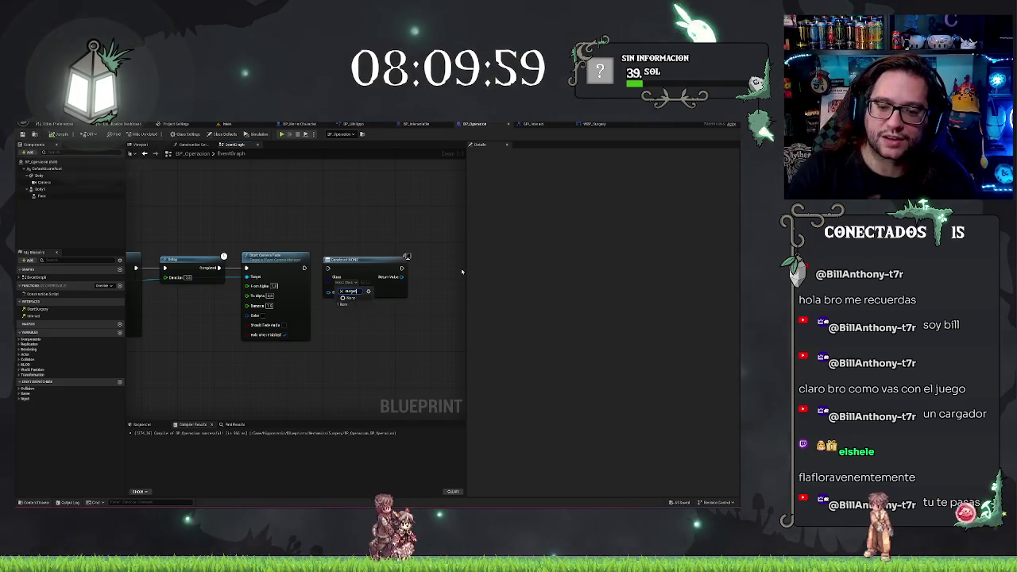
{"action": "key", "text": "Down"}
{"action": "key", "text": "Return"}
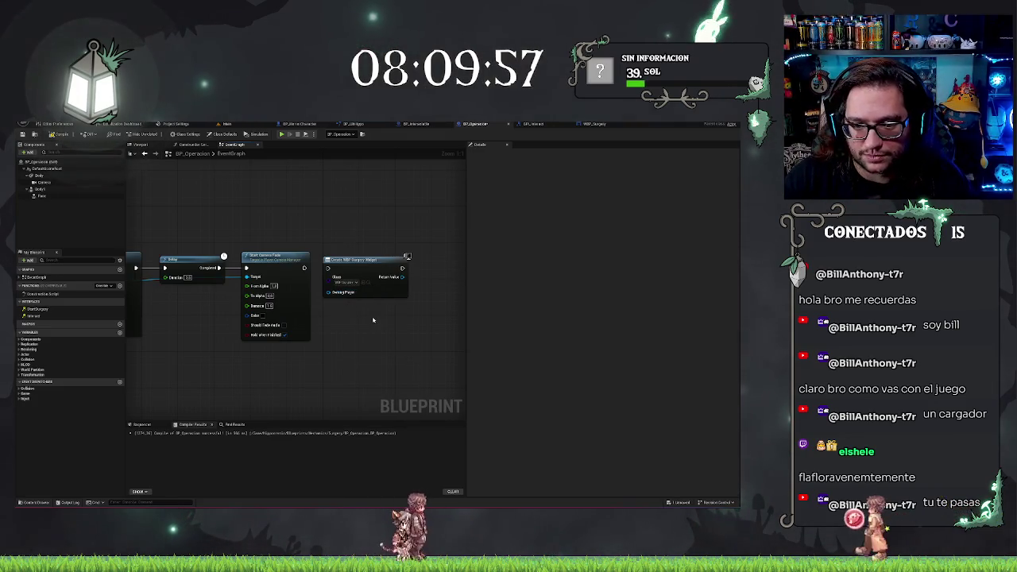
{"action": "left_click_drag", "start_coordinate": [327, 267], "coordinate": [305, 270]}
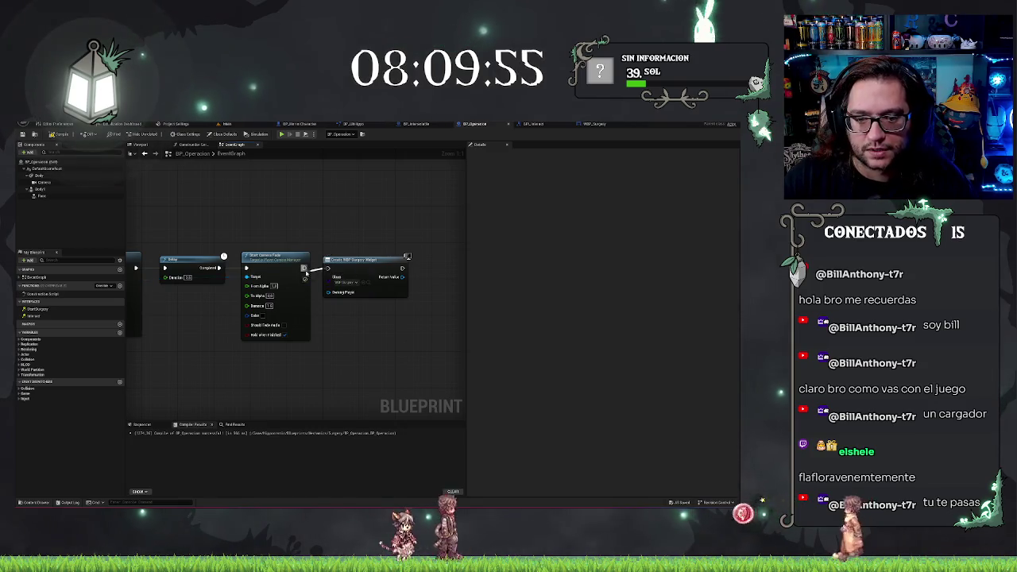
{"action": "left_click", "coordinate": [594, 123]}
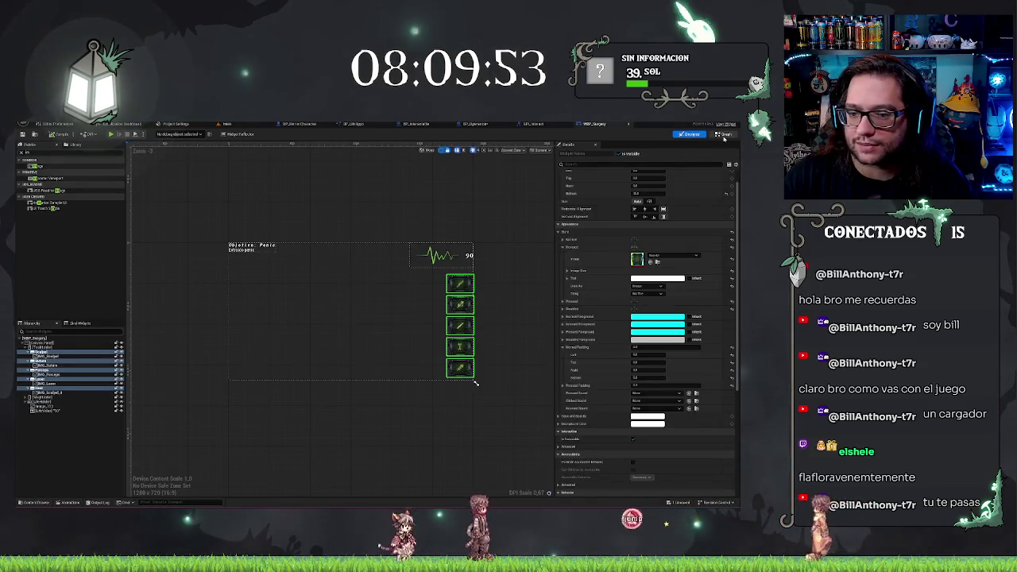
Set the tool buttons' Normal Padding to 16, cancelling the Background Color picker unchanged.
{"action": "left_click", "coordinate": [723, 135]}
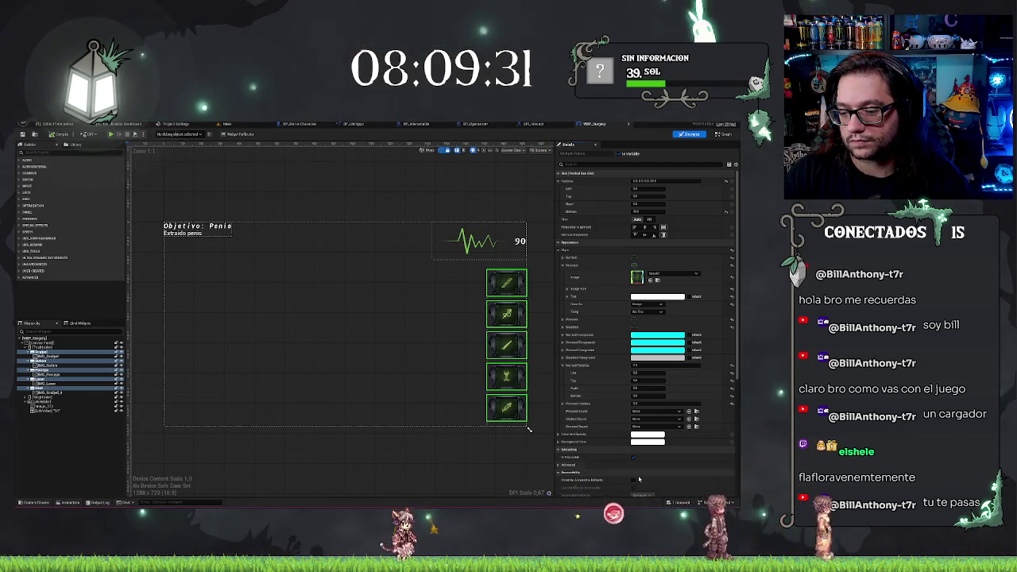
{"action": "left_click", "coordinate": [645, 442]}
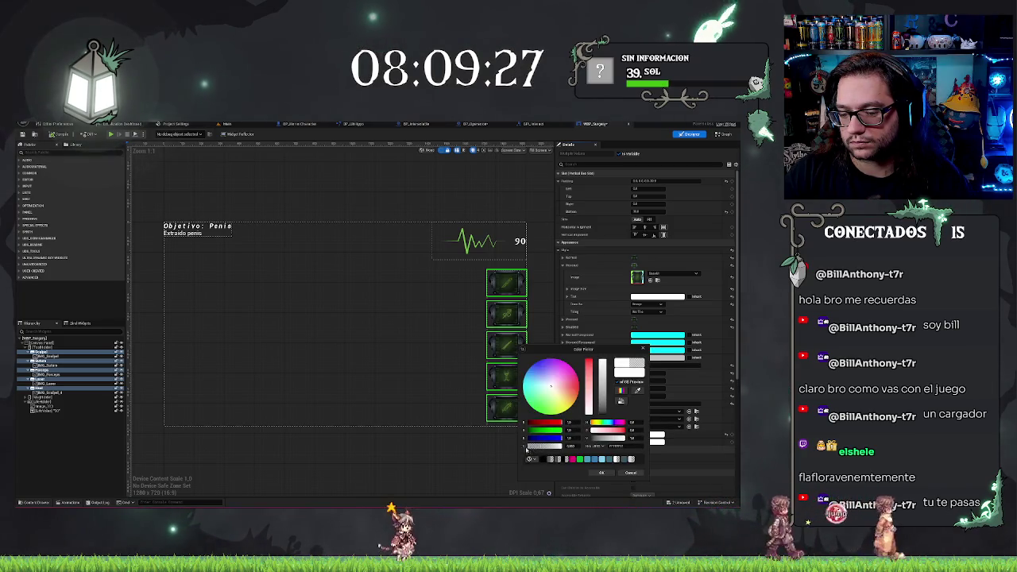
{"action": "left_click", "coordinate": [635, 474]}
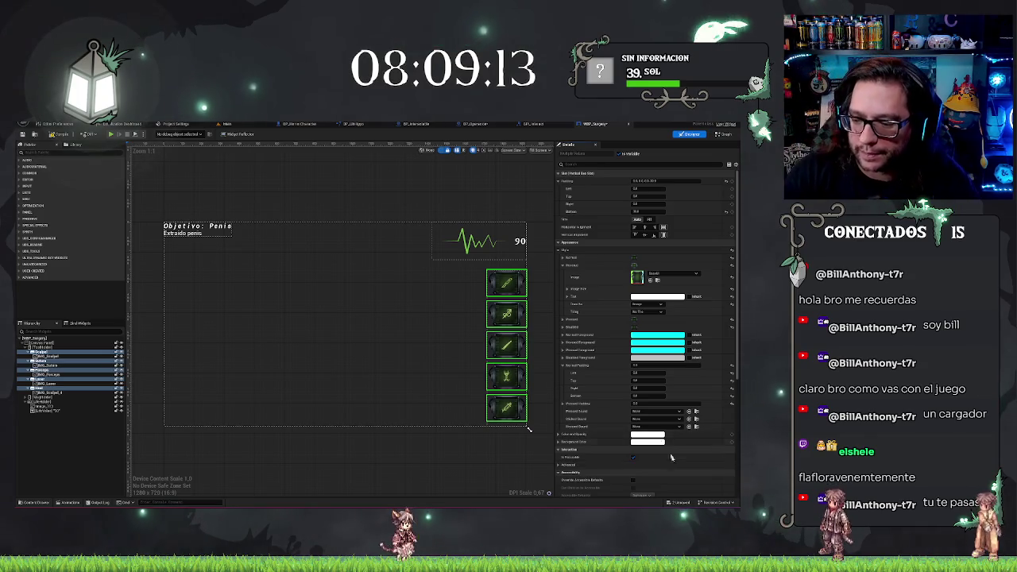
{"action": "left_click", "coordinate": [664, 404]}
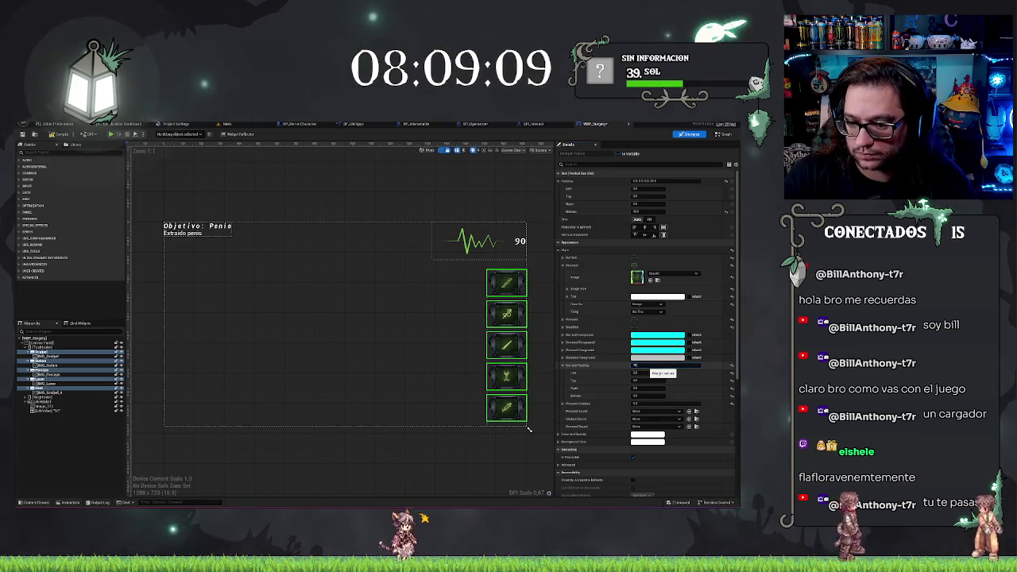
{"action": "type", "text": "16"}
{"action": "key", "text": "Return"}
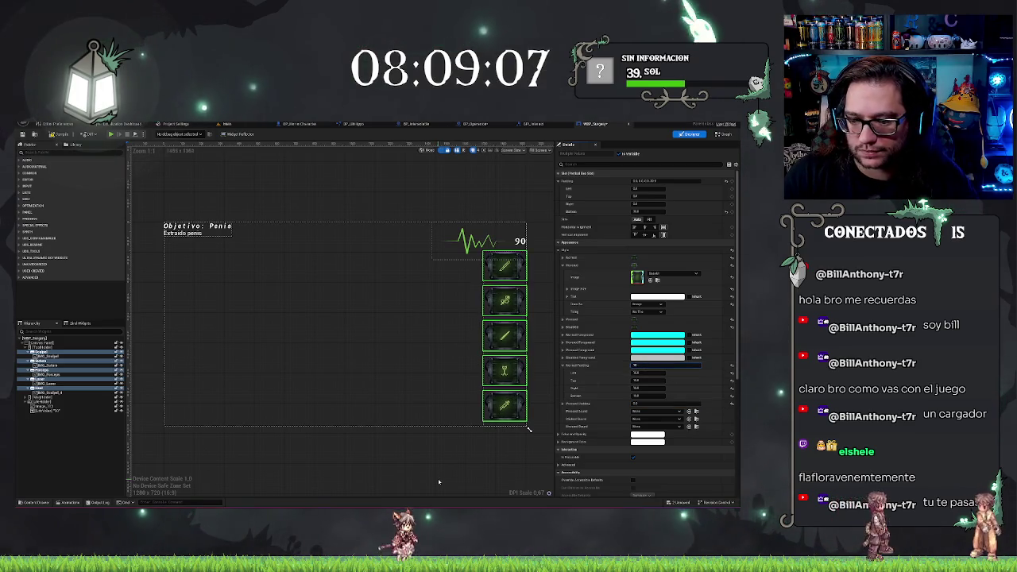
{"action": "left_click", "coordinate": [640, 366]}
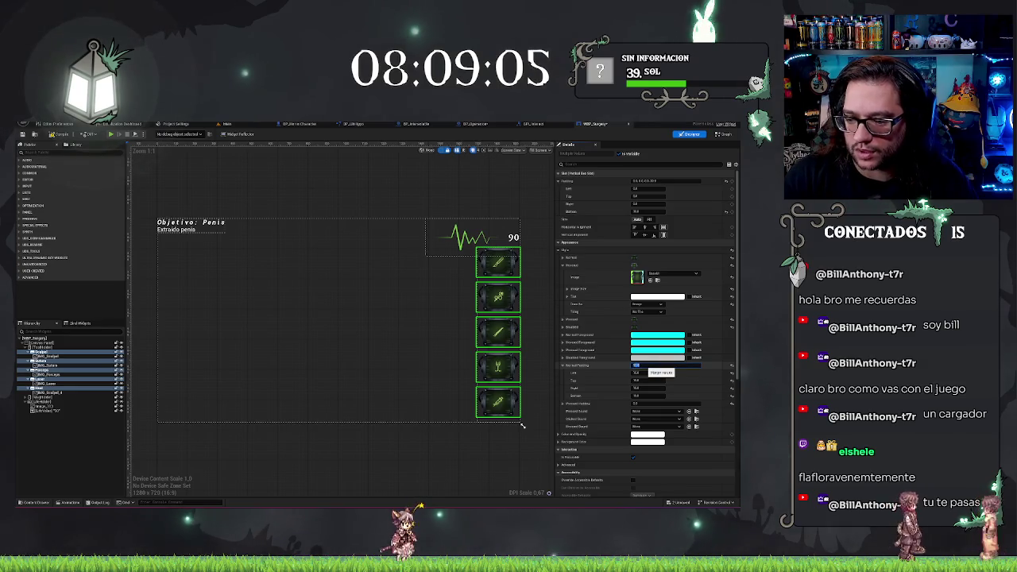
{"action": "left_click", "coordinate": [500, 278]}
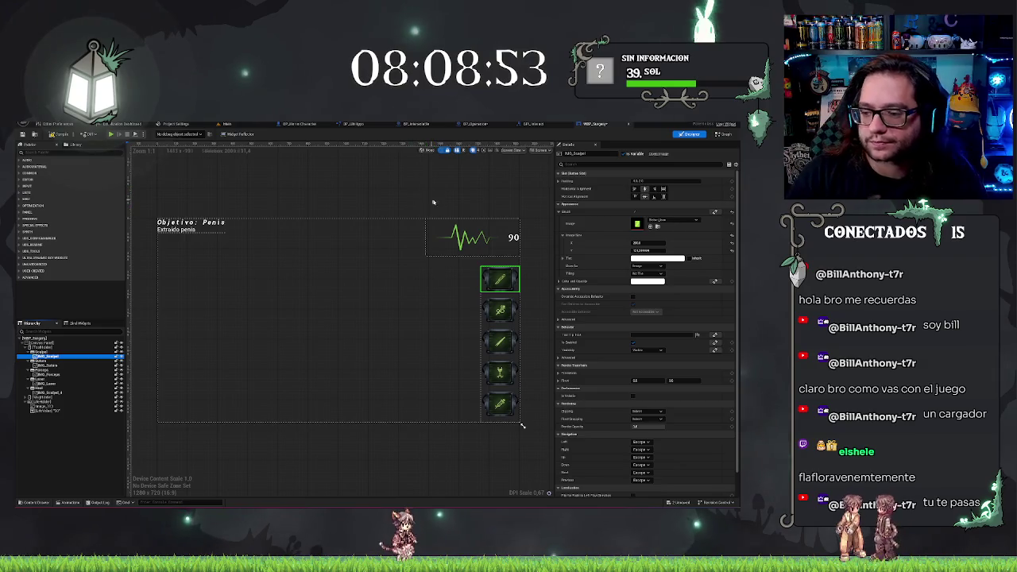
{"action": "left_click_drag", "start_coordinate": [368, 166], "coordinate": [314, 169]}
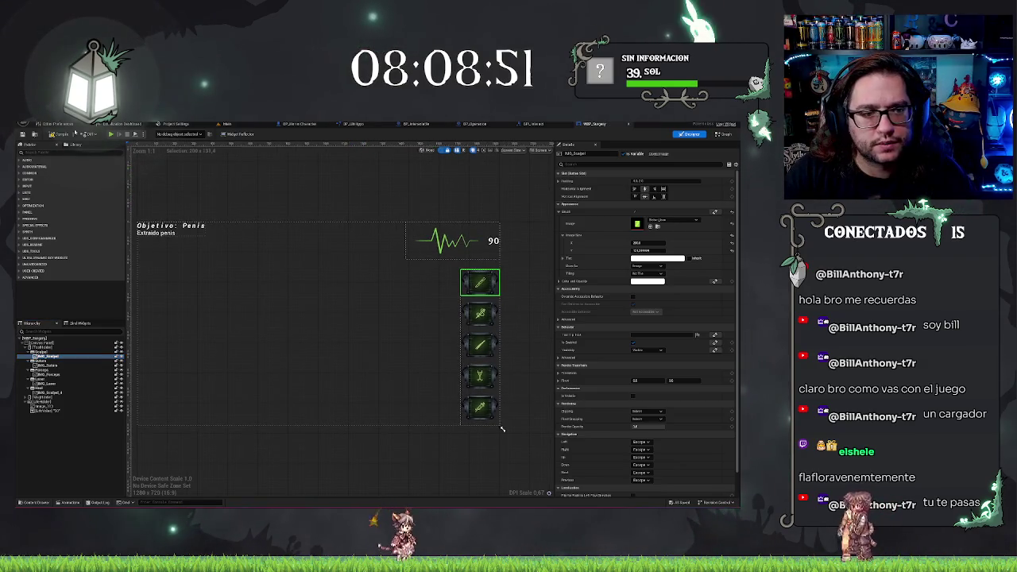
{"action": "left_click_drag", "start_coordinate": [502, 429], "coordinate": [498, 410]}
{"action": "left_click", "coordinate": [227, 124]}
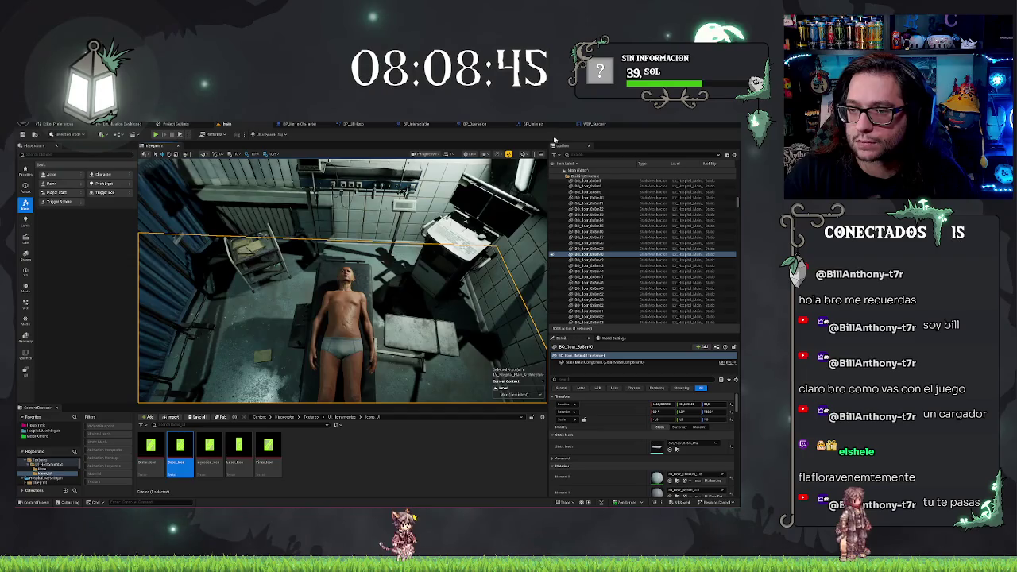
{"action": "left_click", "coordinate": [606, 124]}
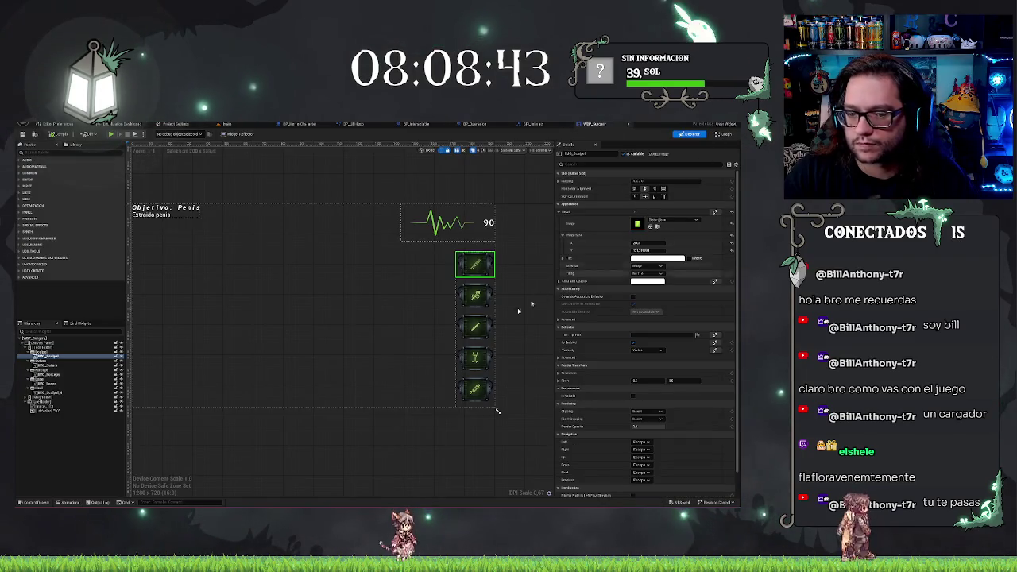
{"action": "scroll", "coordinate": [634, 459], "scroll_direction": "down", "scroll_amount": 3}
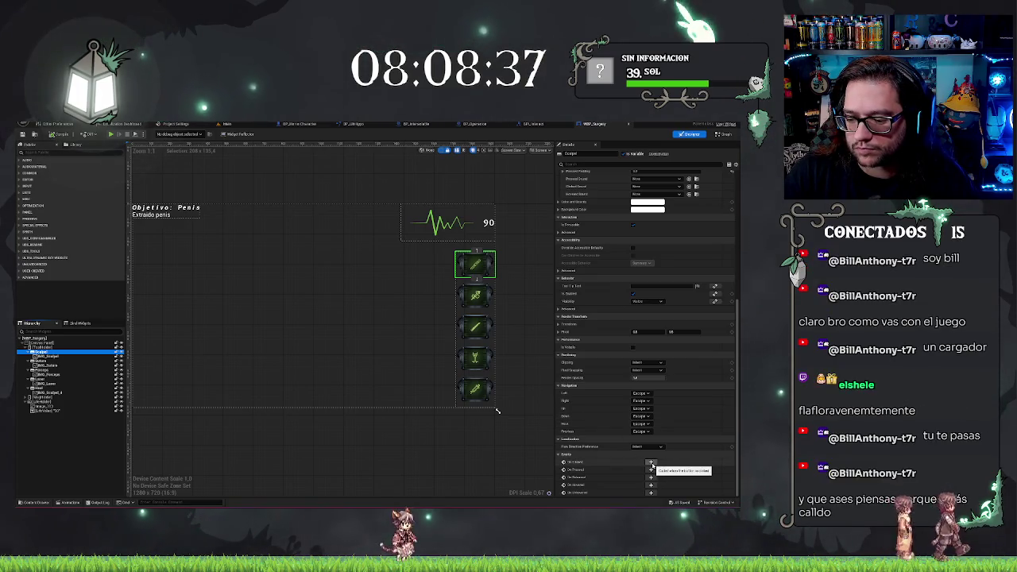
{"action": "left_click", "coordinate": [651, 463]}
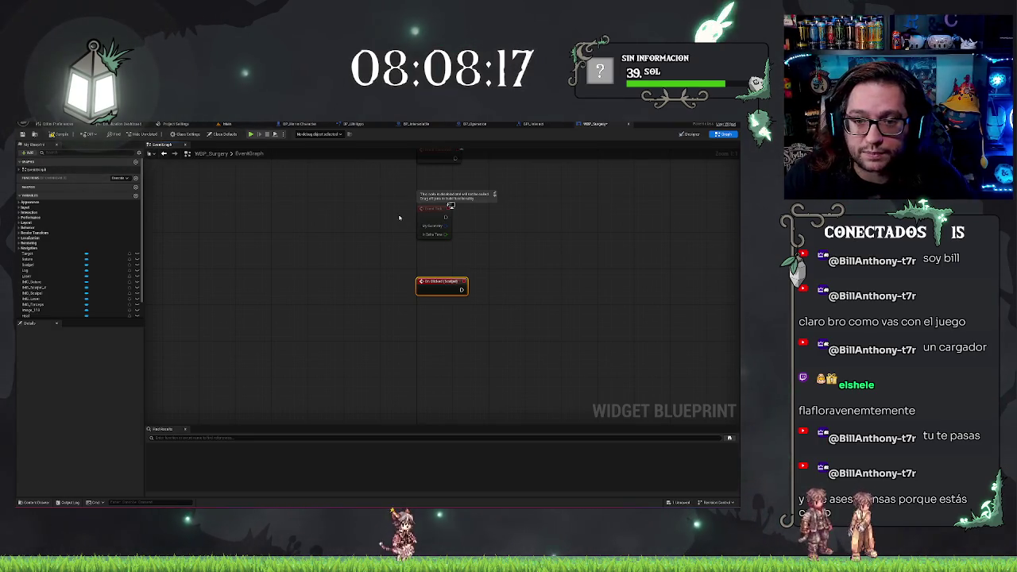
Check the level and BP_Interact tabs, then select the second tool button in the layout.
{"action": "left_click", "coordinate": [246, 125]}
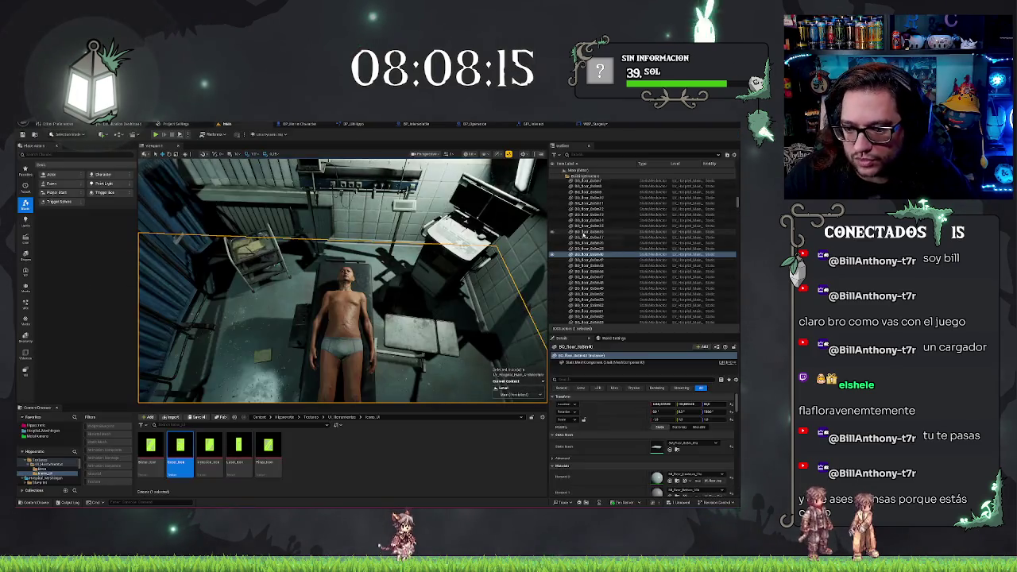
{"action": "left_click", "coordinate": [597, 125]}
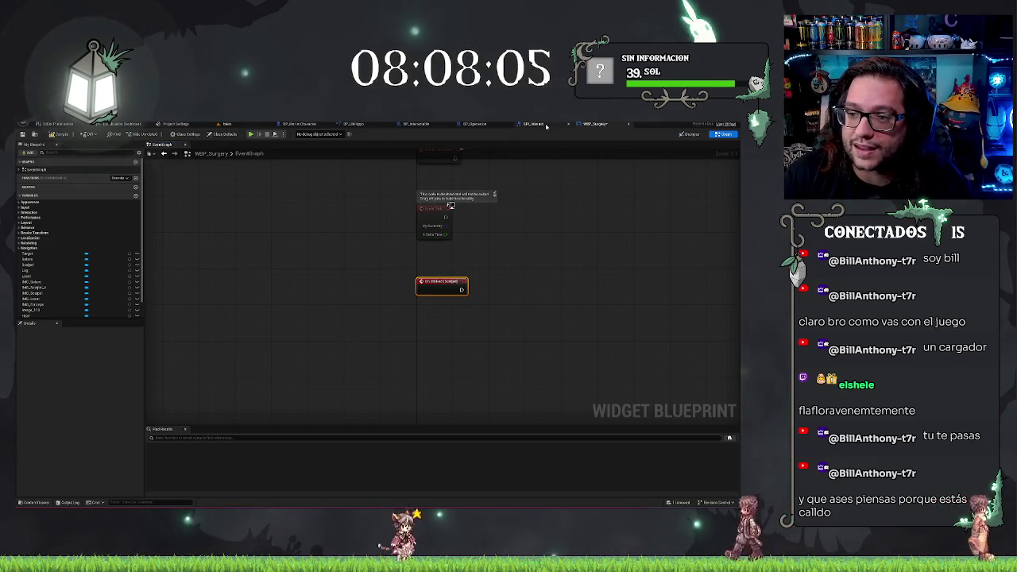
{"action": "left_click", "coordinate": [533, 125]}
{"action": "left_click", "coordinate": [596, 124]}
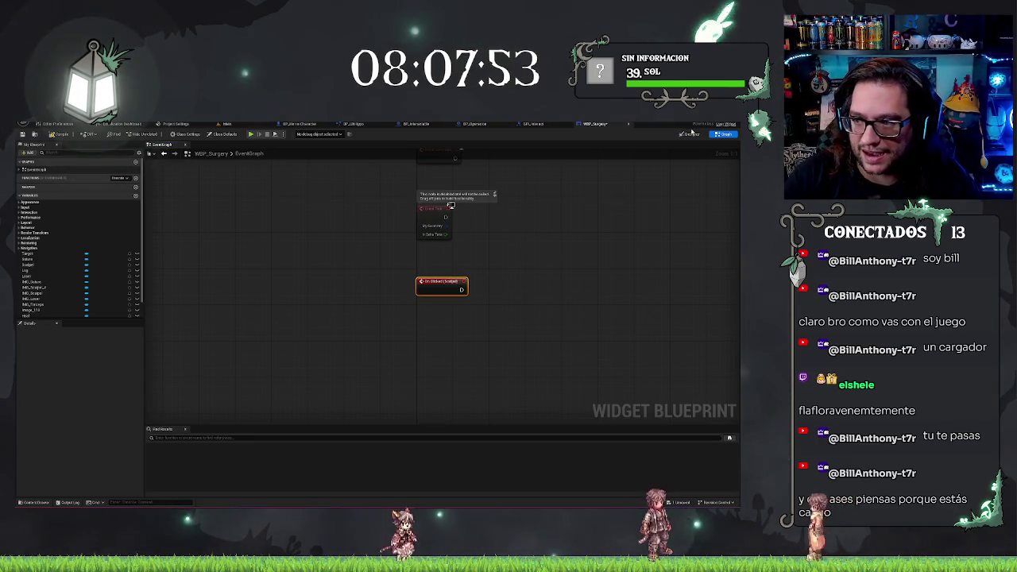
{"action": "left_click", "coordinate": [689, 135]}
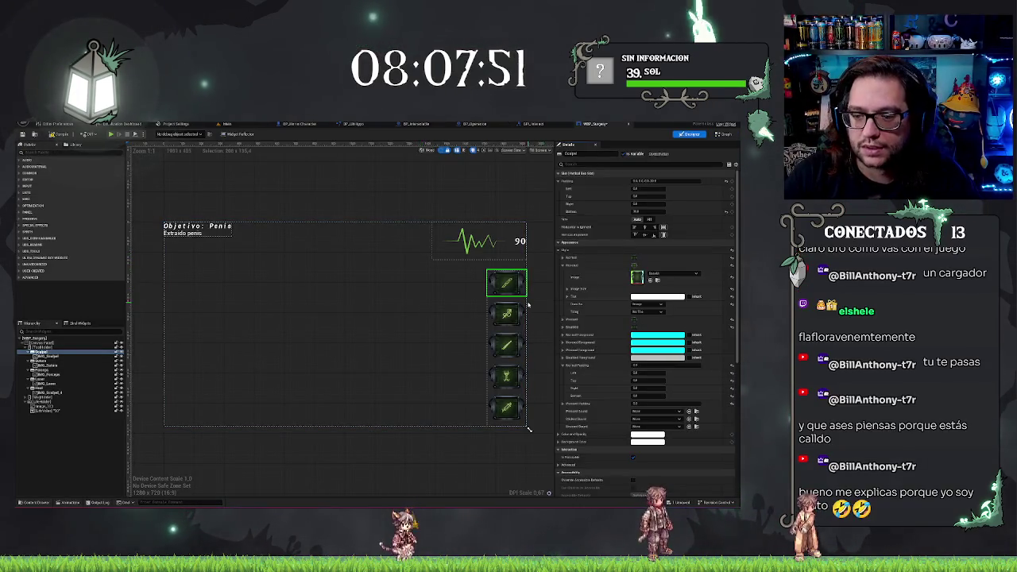
{"action": "left_click", "coordinate": [44, 361]}
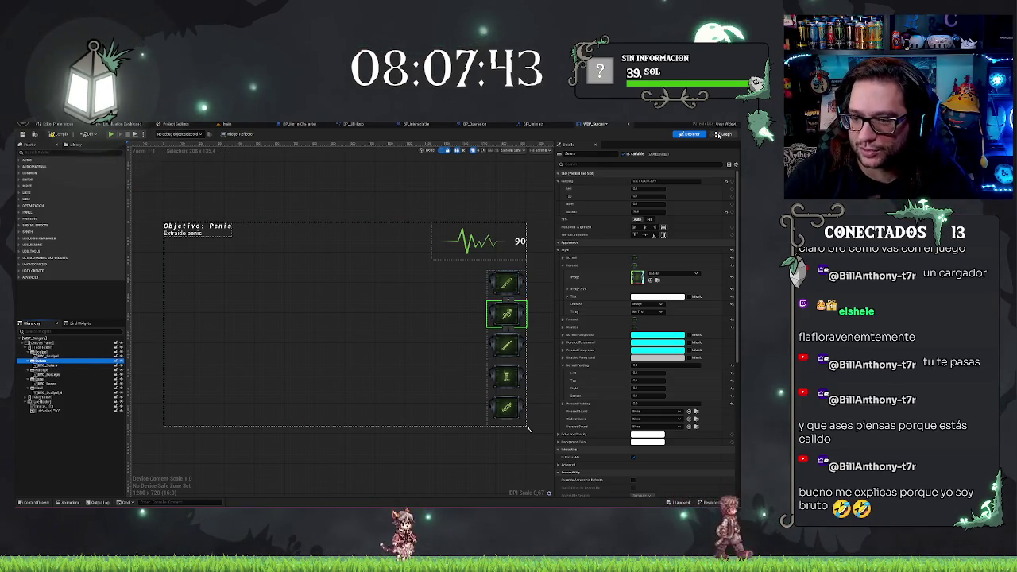
{"action": "left_click", "coordinate": [723, 133]}
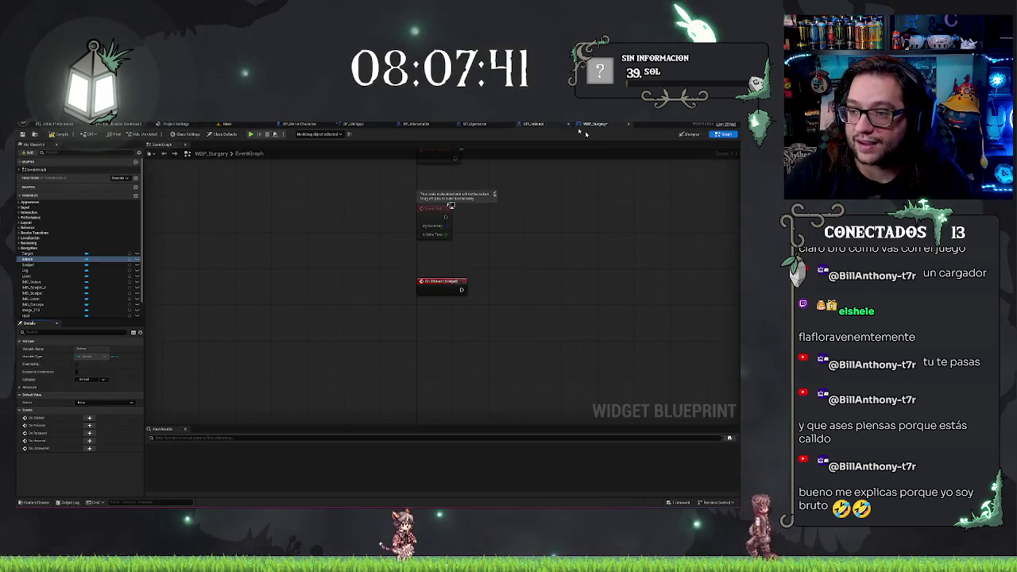
{"action": "left_click", "coordinate": [690, 133]}
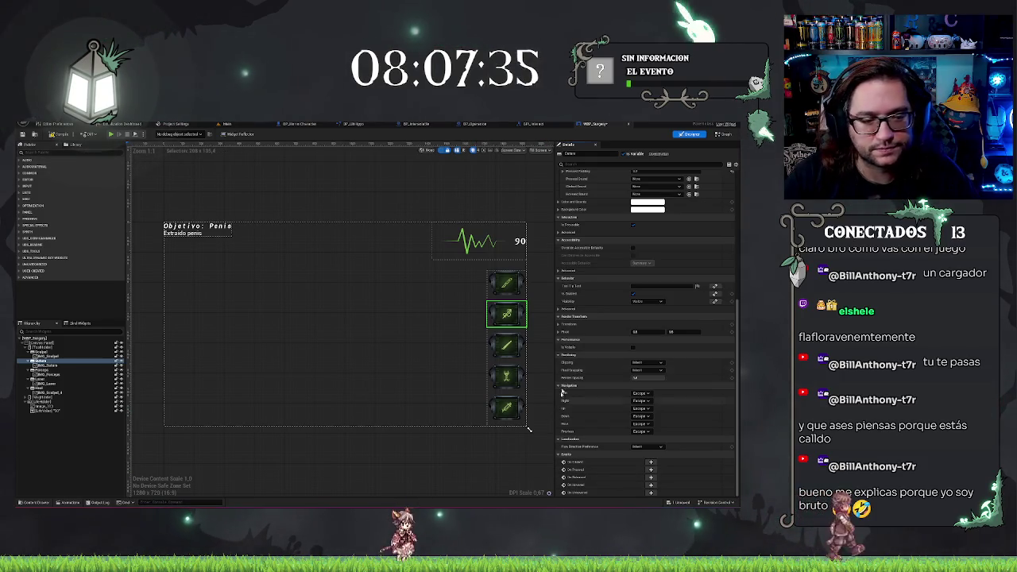
{"action": "mouse_move", "coordinate": [554, 338]}
{"action": "left_mouse_down"}
{"action": "mouse_move", "coordinate": [414, 334]}
{"action": "mouse_move", "coordinate": [545, 334]}
{"action": "mouse_move", "coordinate": [531, 338]}
{"action": "left_mouse_up"}
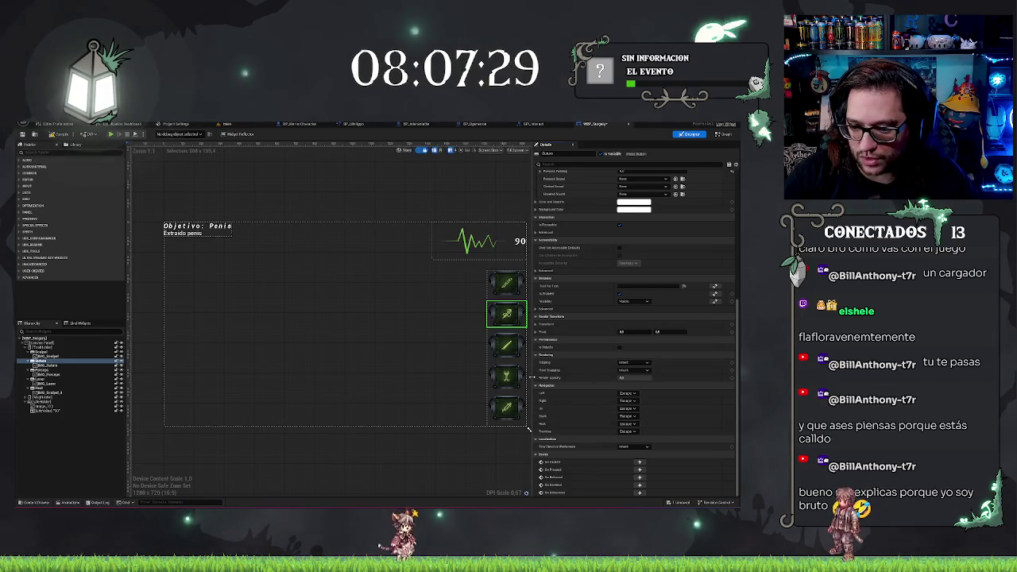
{"action": "left_click_drag", "start_coordinate": [531, 378], "coordinate": [567, 413]}
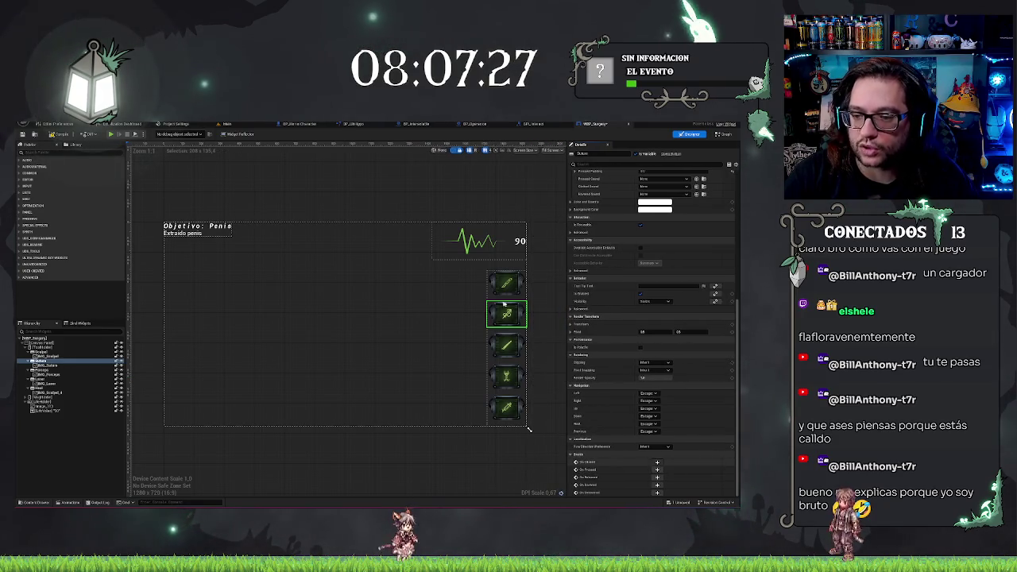
Add On Clicked events for the suture button and the third tool button.
{"action": "double_click", "coordinate": [504, 306]}
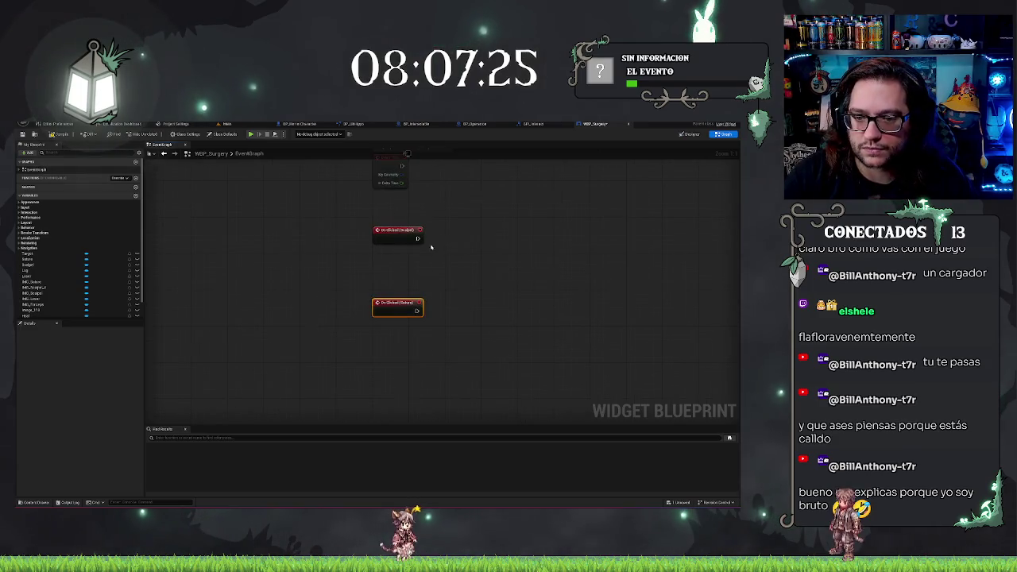
{"action": "left_click_drag", "start_coordinate": [455, 239], "coordinate": [331, 224]}
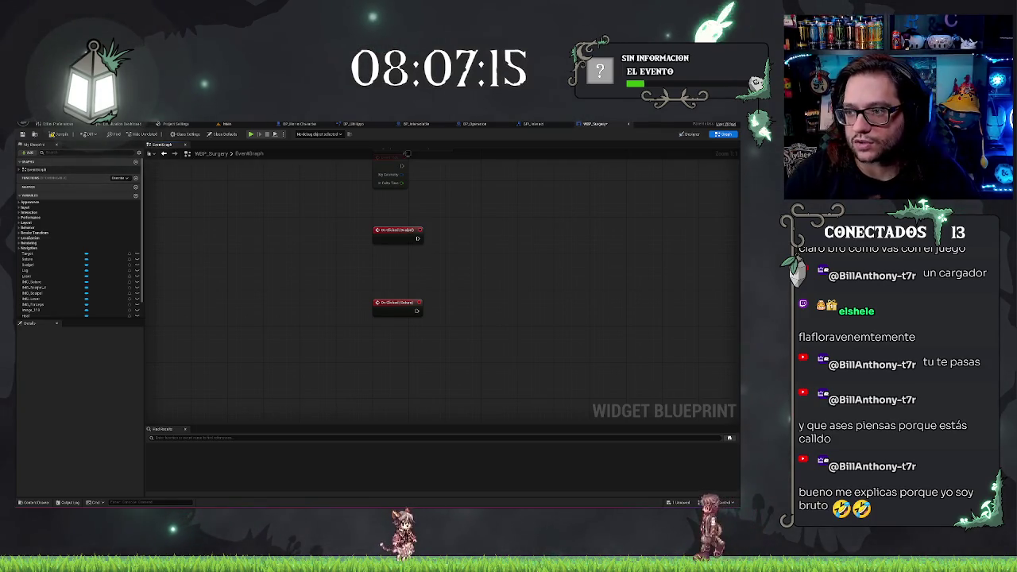
{"action": "left_click", "coordinate": [690, 134]}
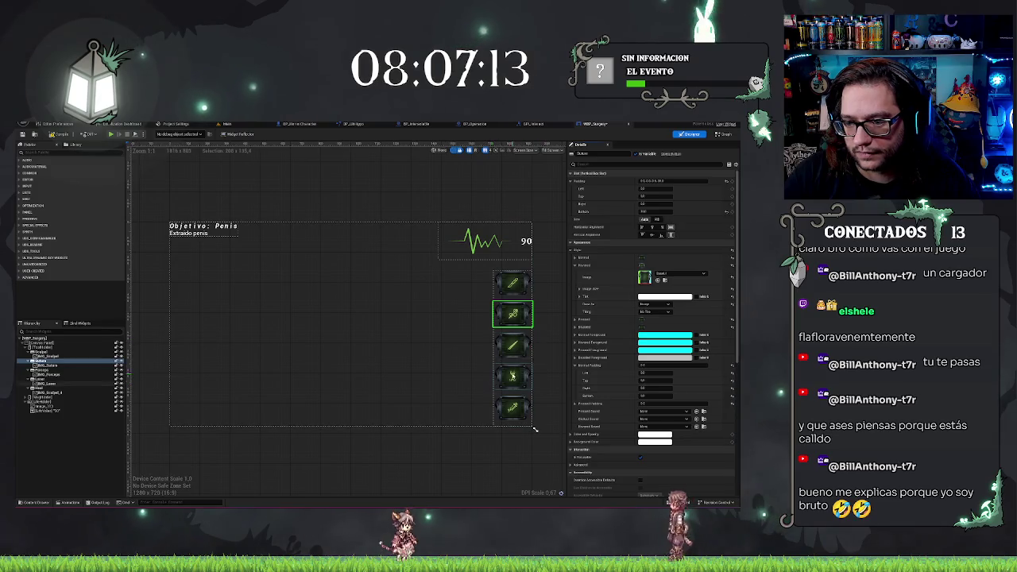
{"action": "left_click", "coordinate": [527, 340]}
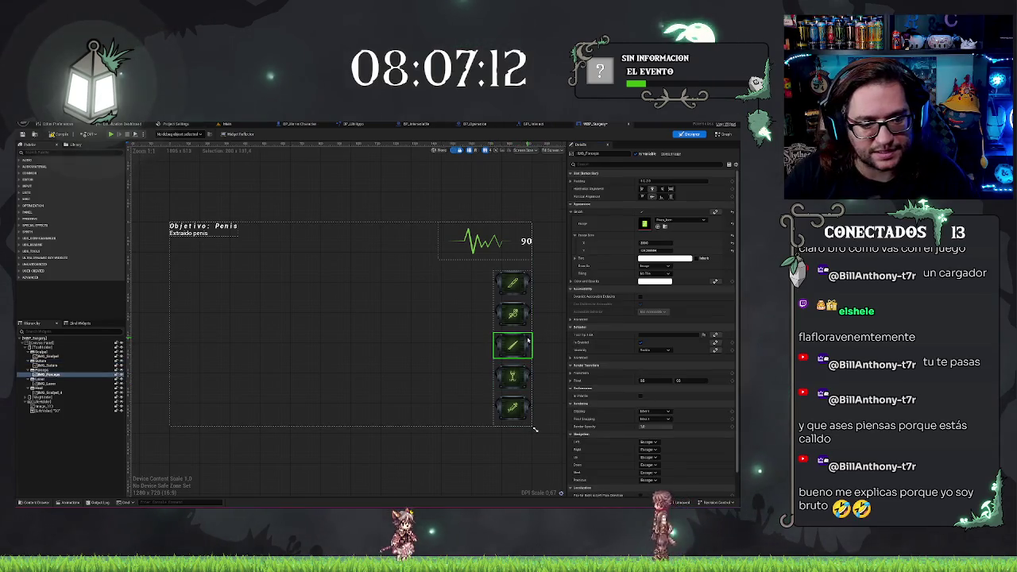
{"action": "left_click", "coordinate": [64, 368]}
{"action": "scroll", "coordinate": [657, 397], "scroll_direction": "down", "scroll_amount": 3}
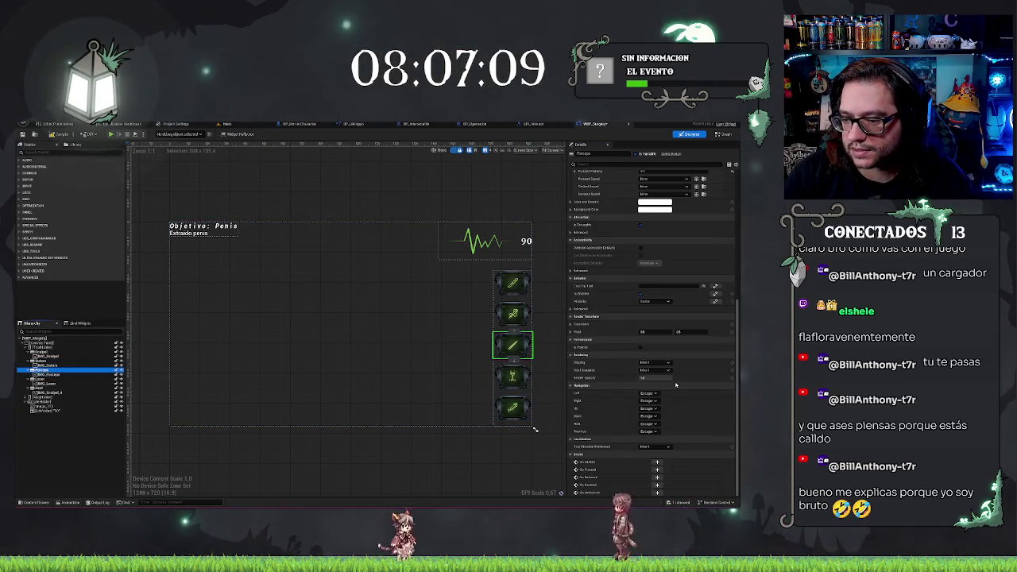
{"action": "left_click", "coordinate": [657, 463]}
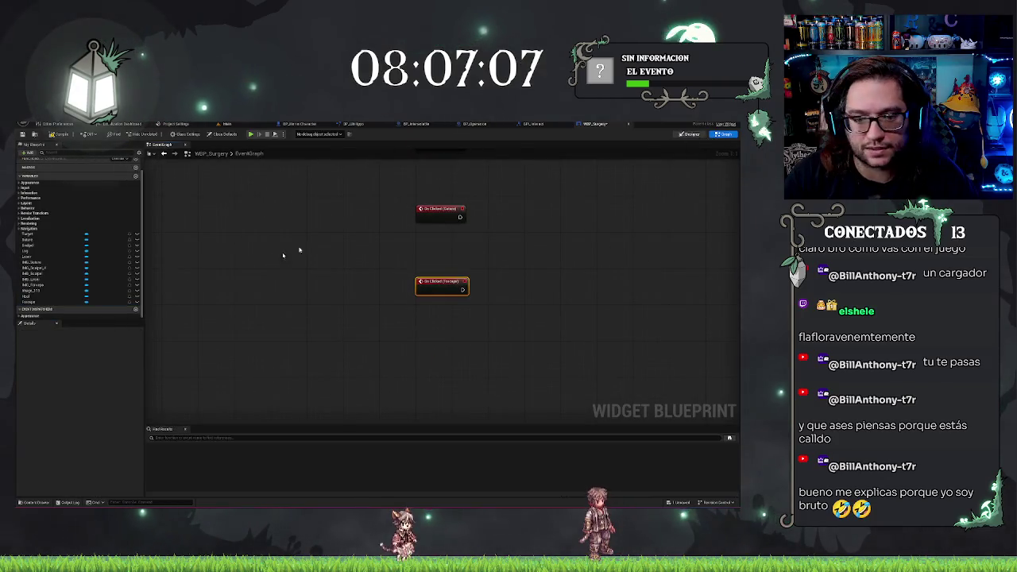
Add On Clicked events for the Laser button and the bottom tool button.
{"action": "left_click", "coordinate": [689, 133]}
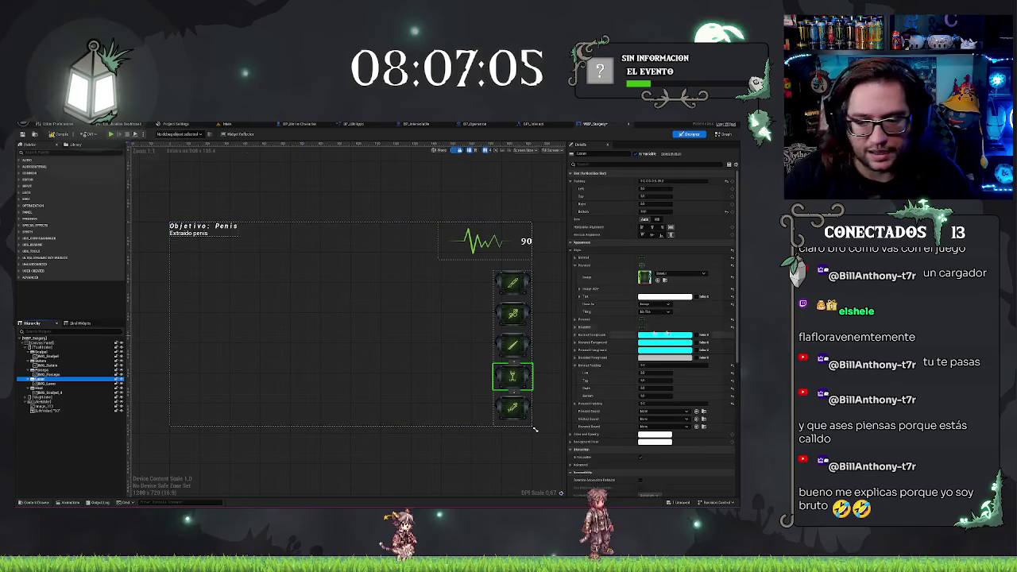
{"action": "scroll", "coordinate": [657, 397], "scroll_direction": "down", "scroll_amount": 5}
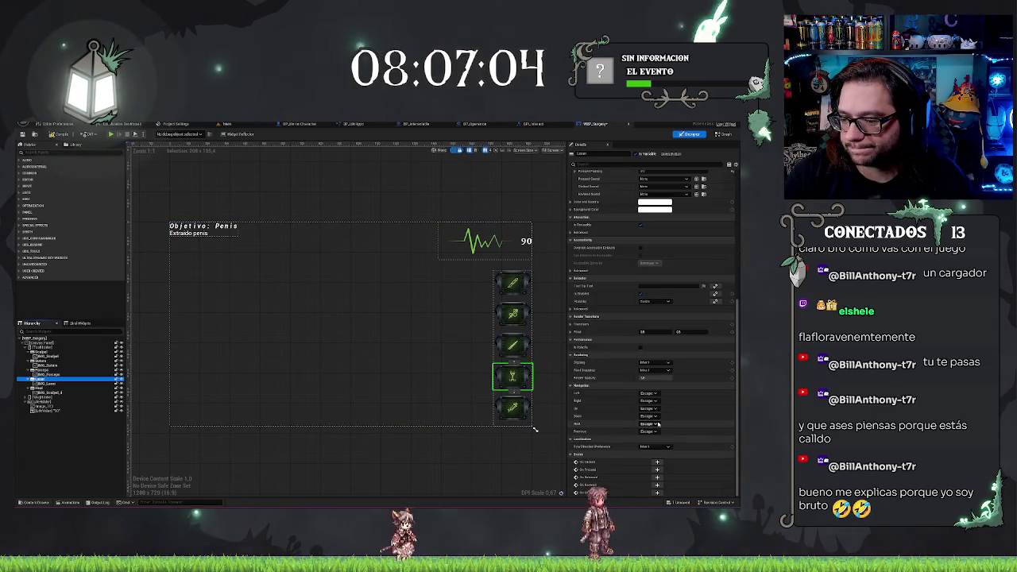
{"action": "left_click", "coordinate": [657, 462]}
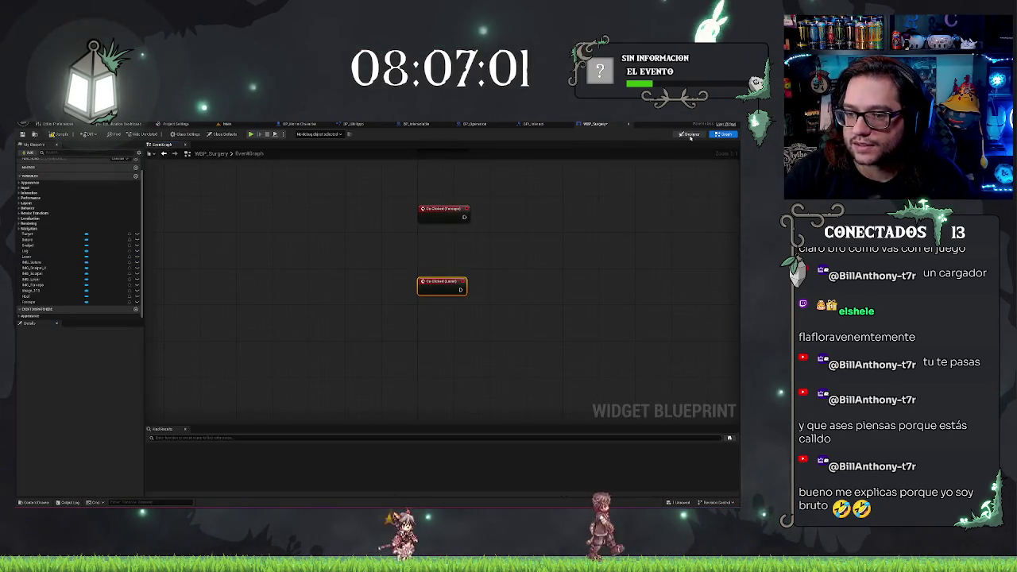
{"action": "left_click", "coordinate": [48, 387]}
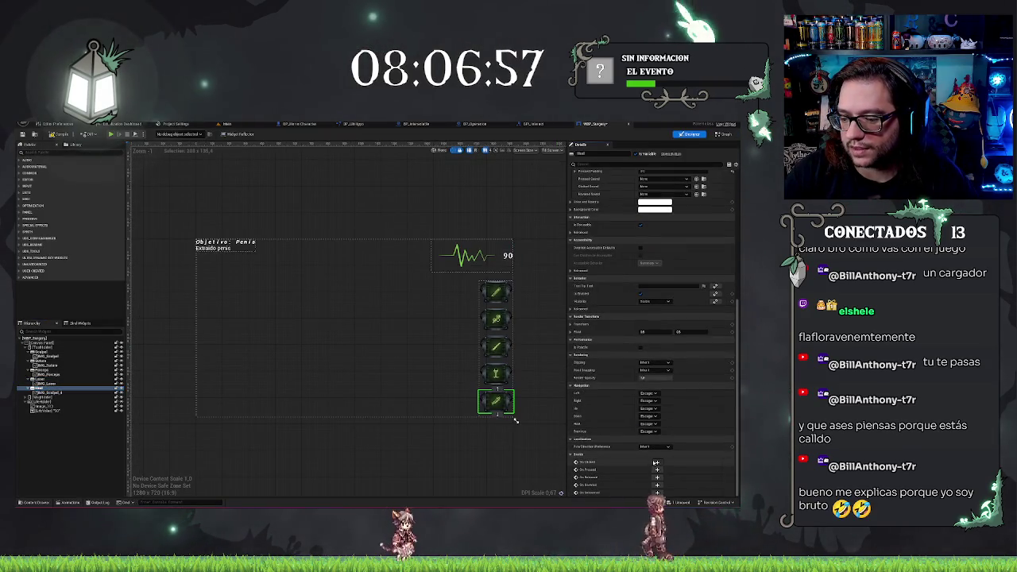
{"action": "left_click", "coordinate": [657, 418]}
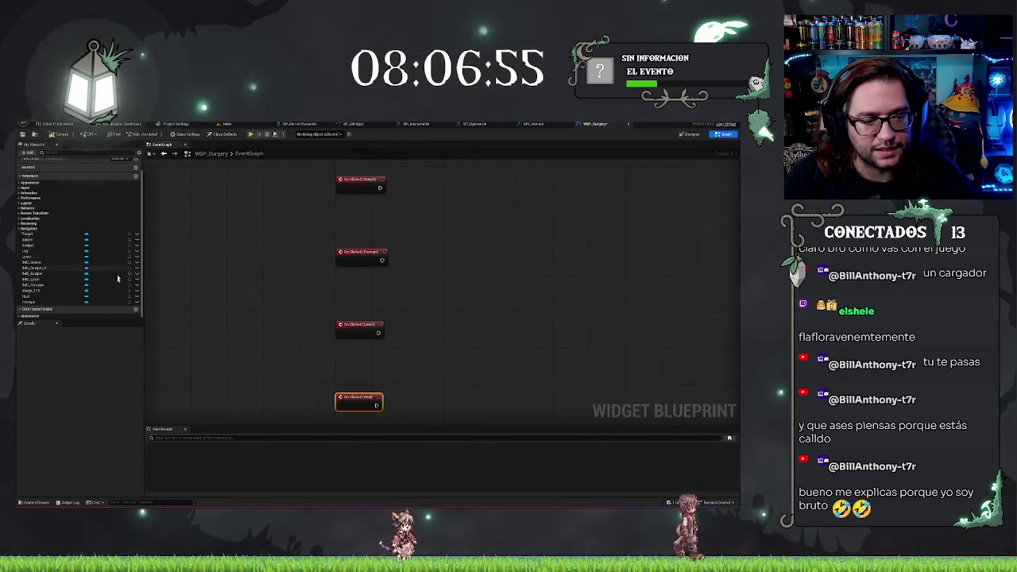
{"action": "left_click", "coordinate": [136, 176]}
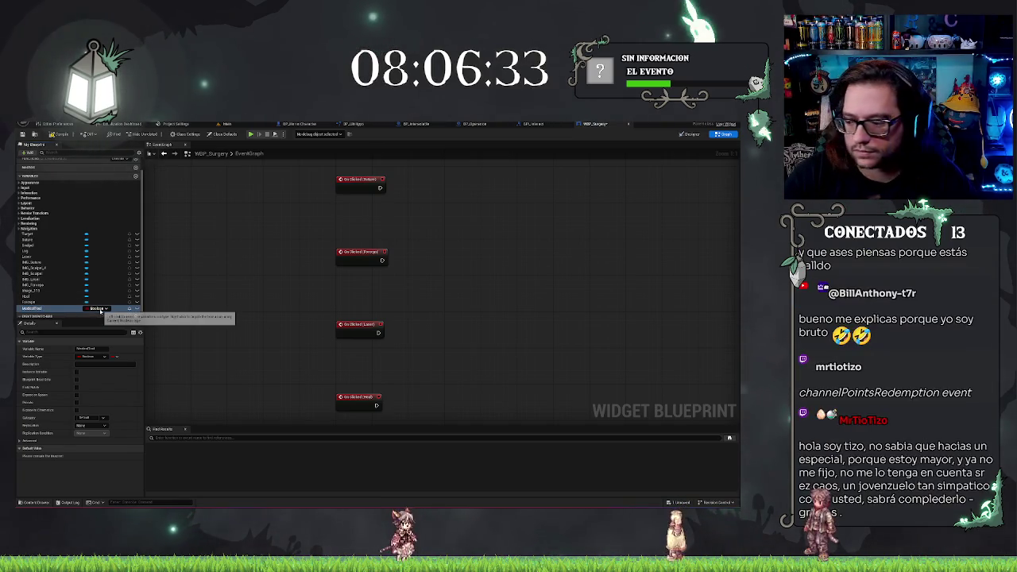
Set the MedicalTool variable's type to the E Medical Tools enum via a 'medical' search.
{"action": "left_click", "coordinate": [97, 308]}
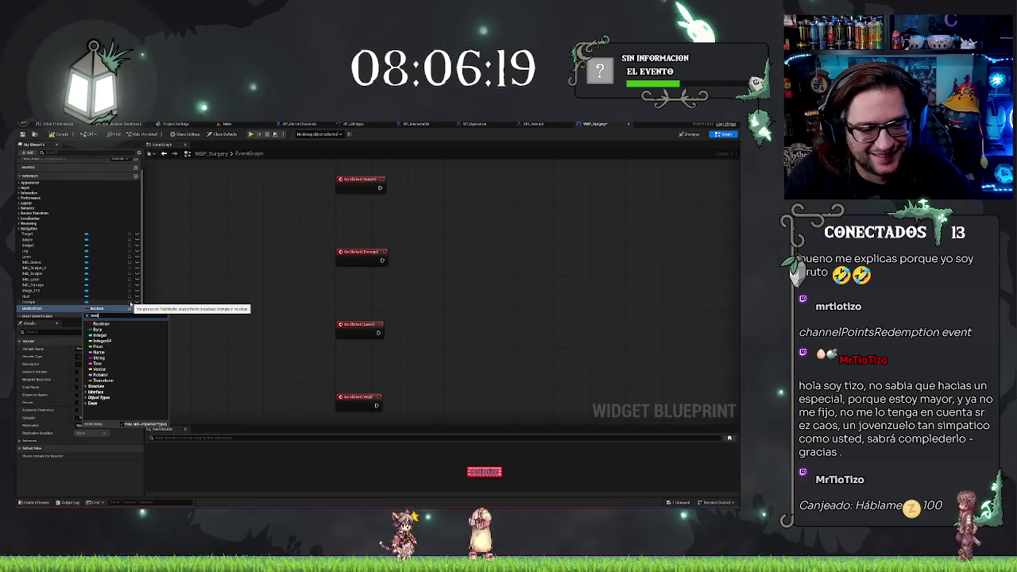
{"action": "type", "text": "medical"}
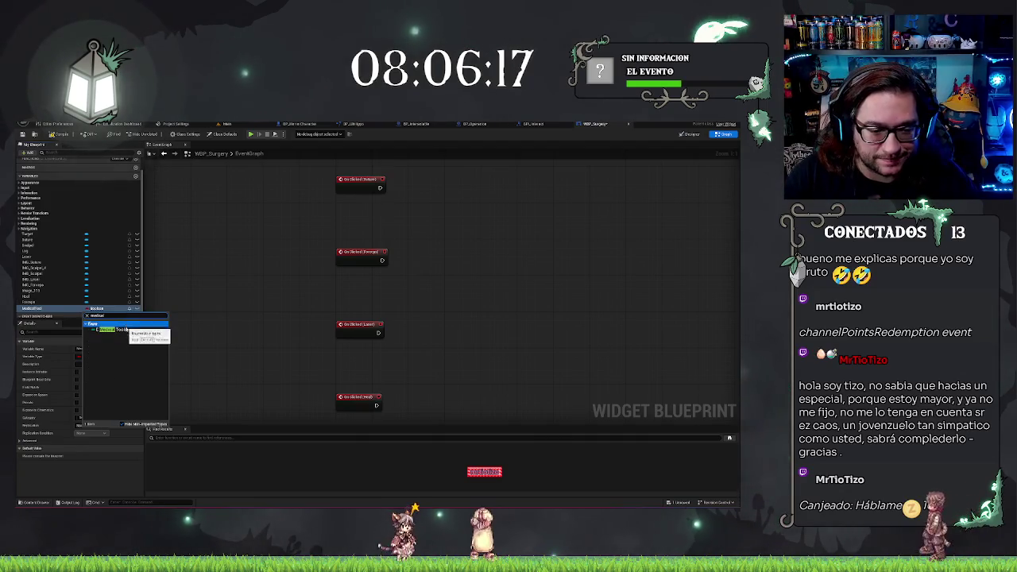
{"action": "left_click", "coordinate": [127, 330]}
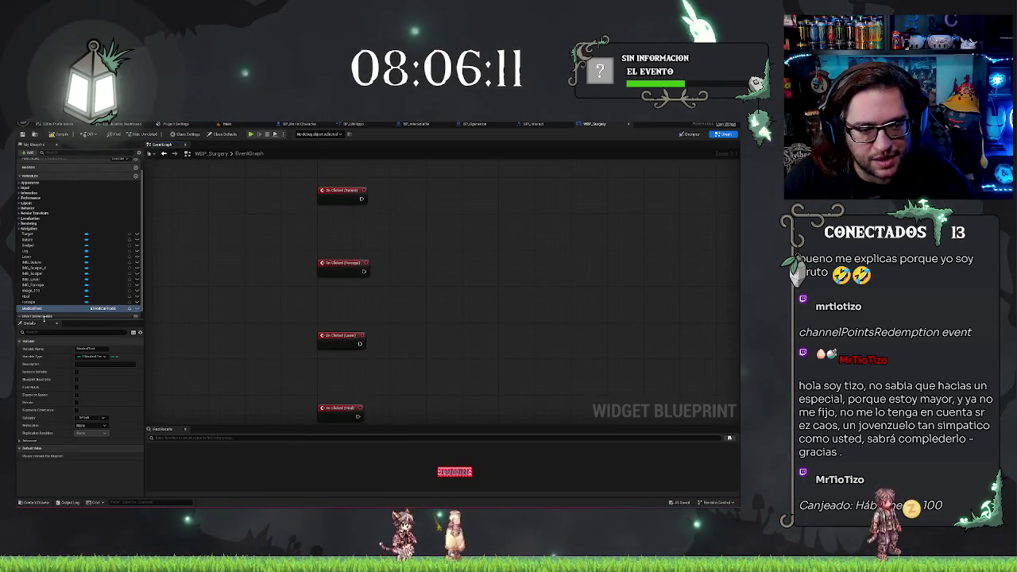
Place a SET MedicalTool node and paste copies beside the tool events, including Laser.
{"action": "mouse_move", "coordinate": [553, 234]}
{"action": "left_mouse_down"}
{"action": "mouse_move", "coordinate": [413, 259]}
{"action": "mouse_move", "coordinate": [403, 272]}
{"action": "mouse_move", "coordinate": [419, 270]}
{"action": "left_mouse_up"}
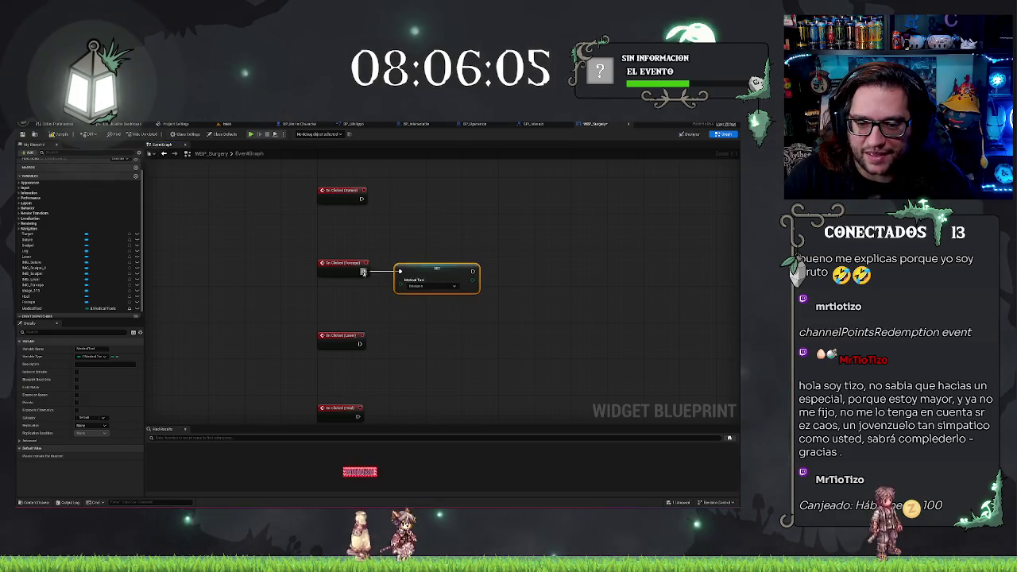
{"action": "key", "text": "ctrl+v"}
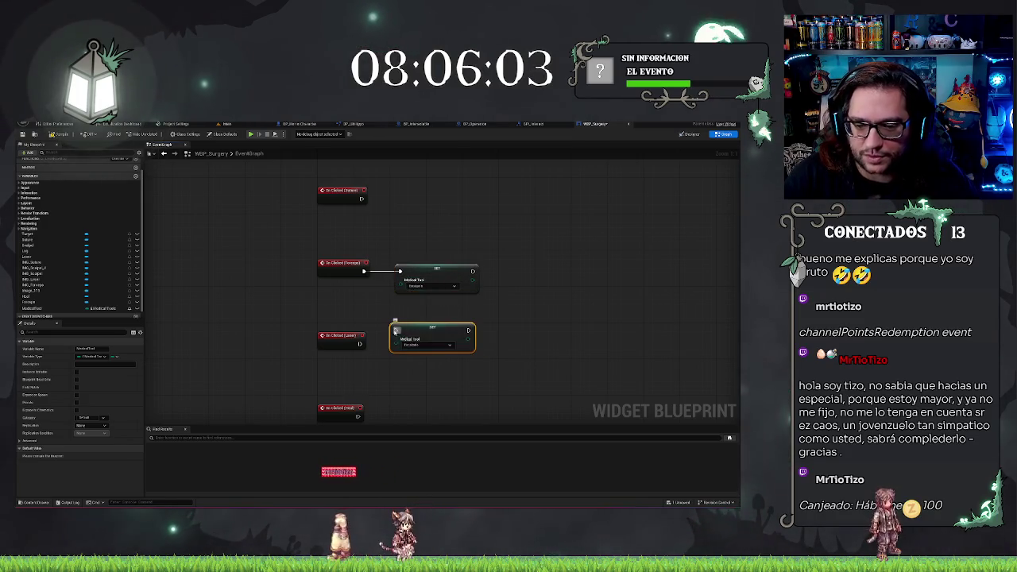
{"action": "key", "text": "ctrl+v"}
{"action": "mouse_move", "coordinate": [412, 205]}
{"action": "left_mouse_down"}
{"action": "mouse_move", "coordinate": [411, 191]}
{"action": "mouse_move", "coordinate": [360, 199]}
{"action": "left_mouse_up"}
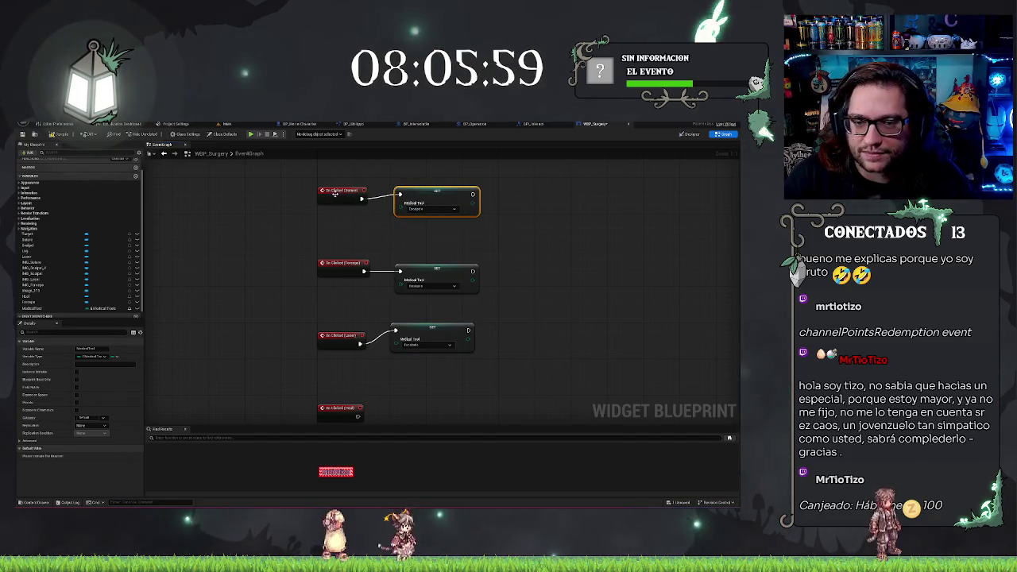
{"action": "left_click", "coordinate": [335, 193], "text": "ctrl"}
{"action": "left_click", "coordinate": [433, 338]}
{"action": "left_click", "coordinate": [340, 336], "text": "ctrl"}
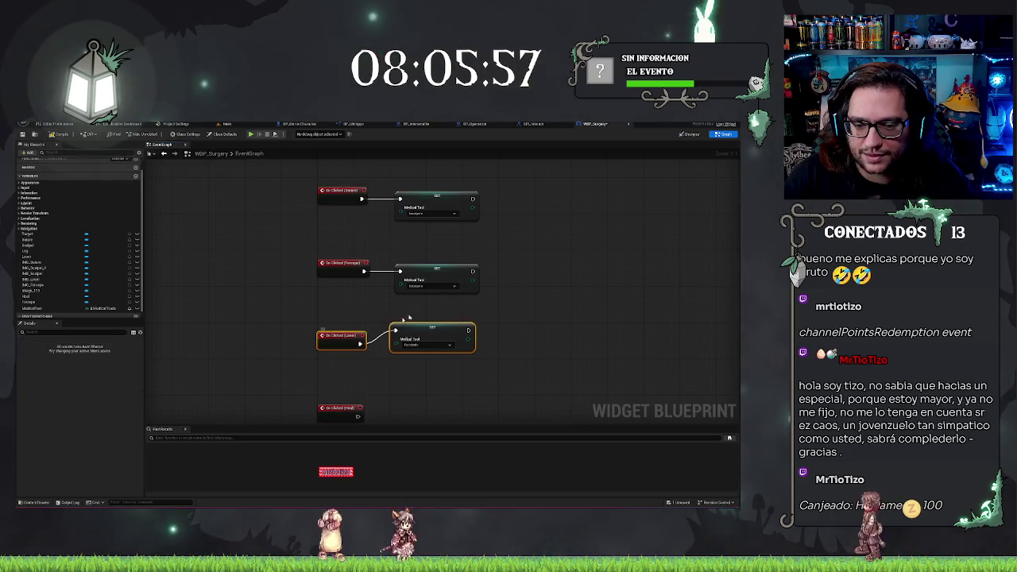
{"action": "key", "text": "q"}
{"action": "left_click", "coordinate": [541, 374]}
{"action": "left_click", "coordinate": [437, 318]}
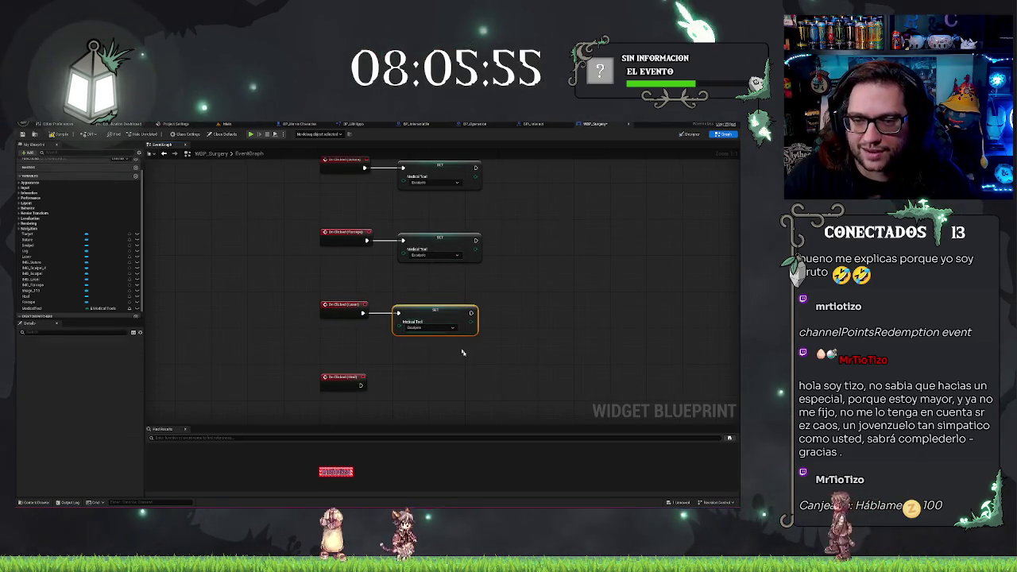
{"action": "left_click", "coordinate": [571, 344]}
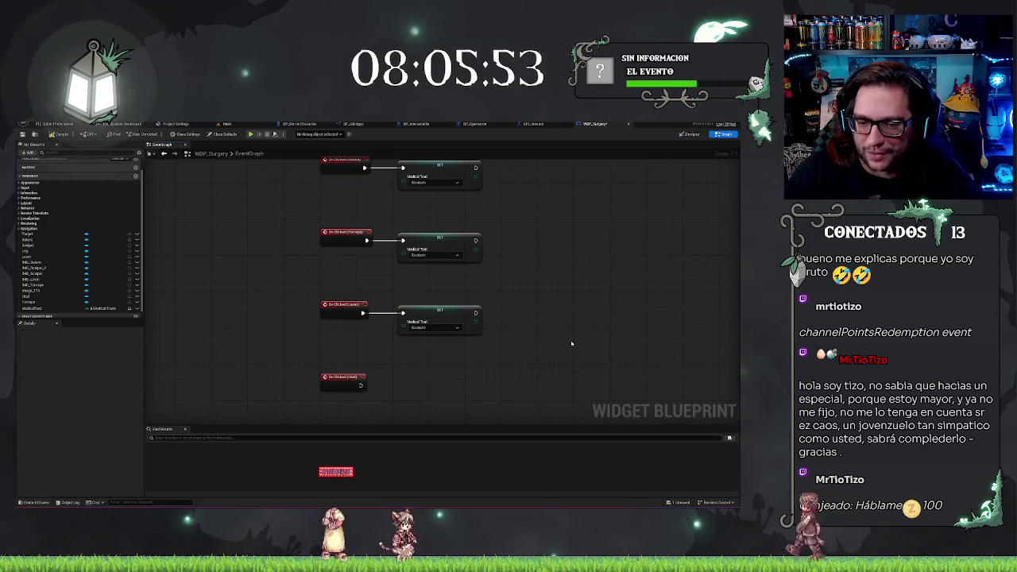
Add a SET node for the last event and set the last, Laser and Forceps values.
{"action": "key", "text": "ctrl+v"}
{"action": "mouse_move", "coordinate": [423, 391]}
{"action": "left_mouse_down"}
{"action": "mouse_move", "coordinate": [408, 379]}
{"action": "mouse_move", "coordinate": [367, 393]}
{"action": "mouse_move", "coordinate": [353, 383]}
{"action": "left_mouse_up"}
{"action": "left_click", "coordinate": [589, 350]}
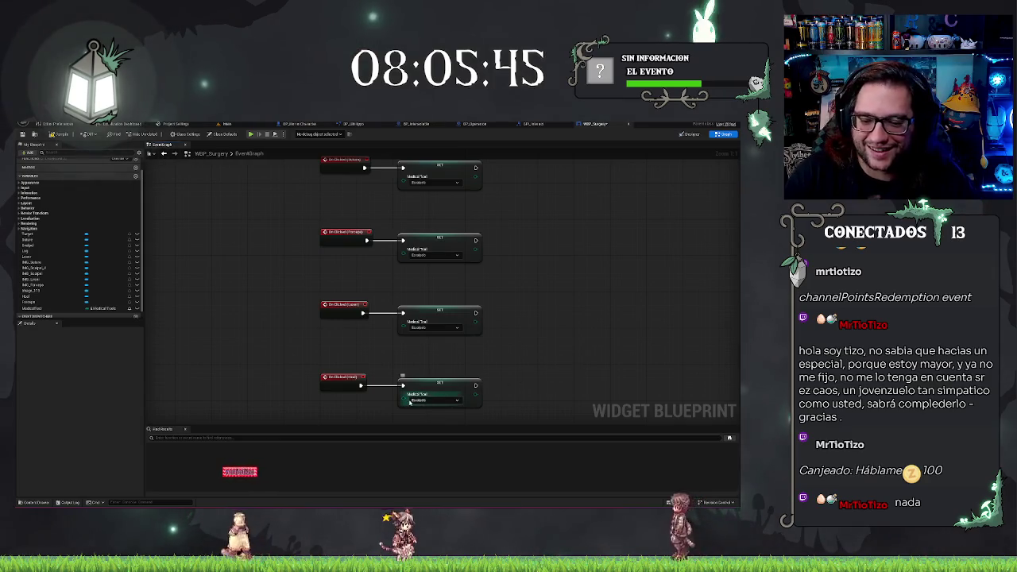
{"action": "left_click", "coordinate": [445, 399]}
{"action": "left_click", "coordinate": [433, 429]}
{"action": "left_click", "coordinate": [445, 327]}
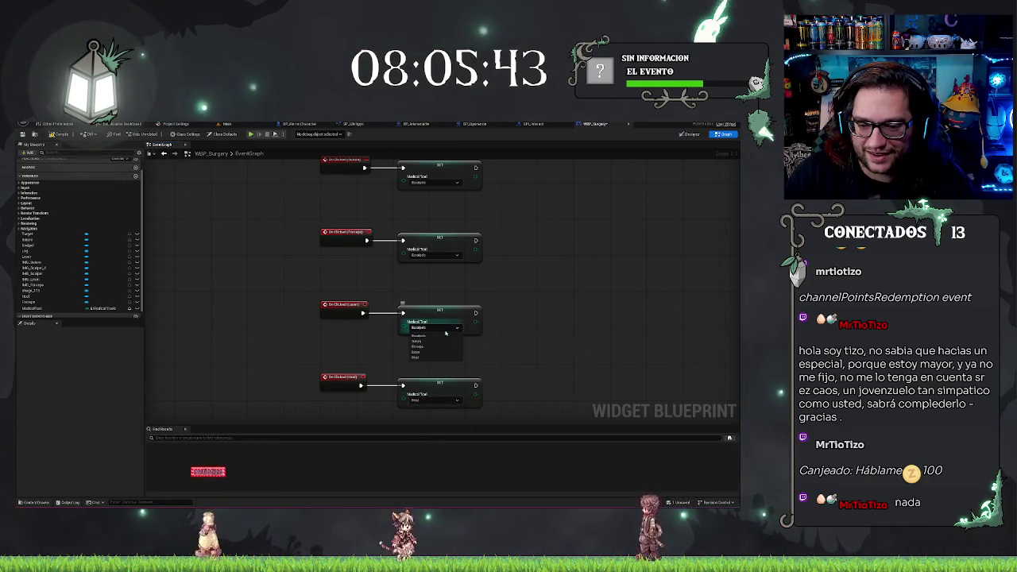
{"action": "left_click", "coordinate": [420, 352]}
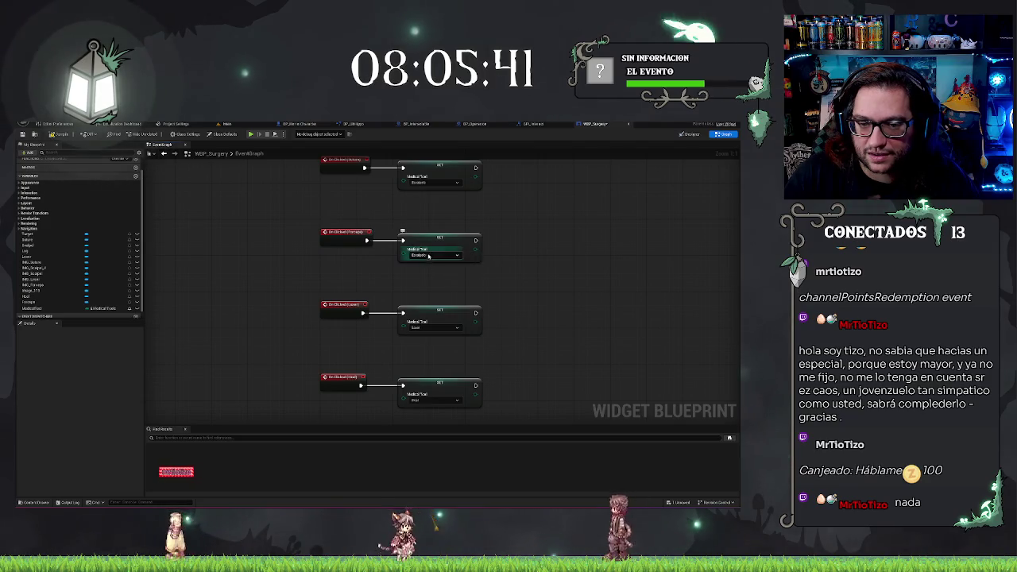
{"action": "left_click", "coordinate": [445, 255]}
{"action": "left_click", "coordinate": [419, 274]}
Set the Sutura node's tool value and align the Scalpel event's SET node.
{"action": "scroll", "coordinate": [512, 295], "scroll_direction": "up", "scroll_amount": 2}
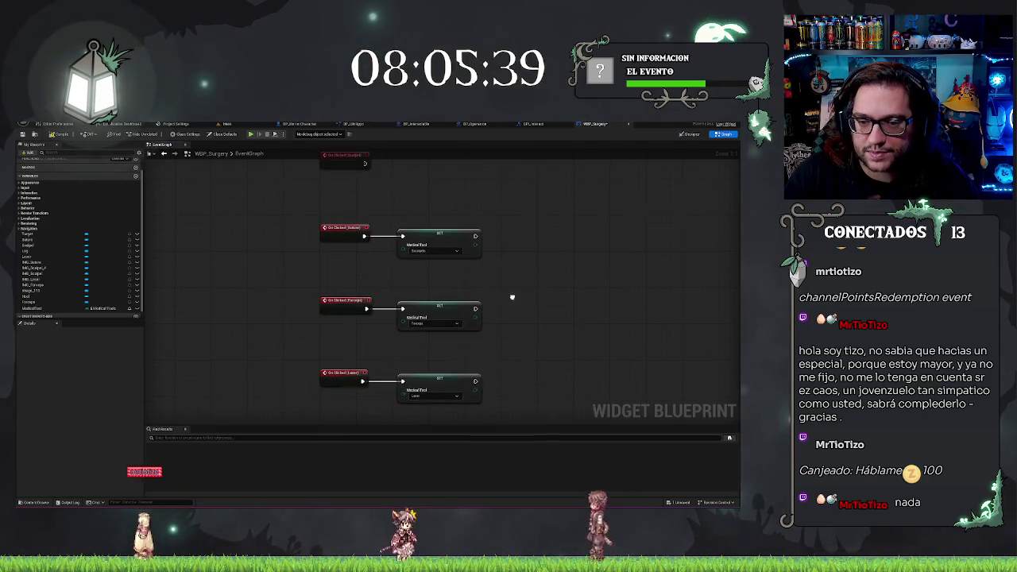
{"action": "left_click", "coordinate": [415, 252]}
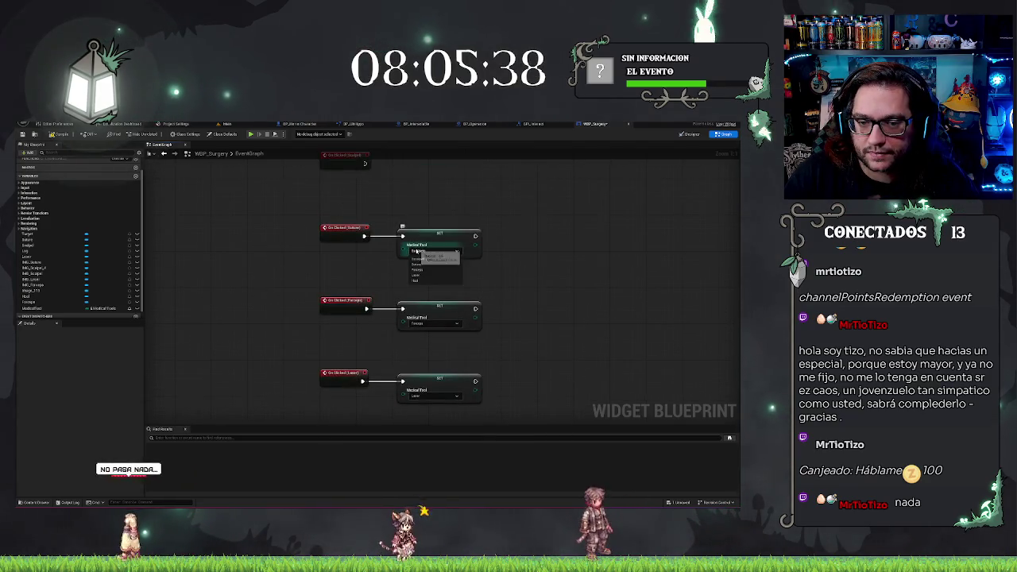
{"action": "left_click", "coordinate": [414, 270]}
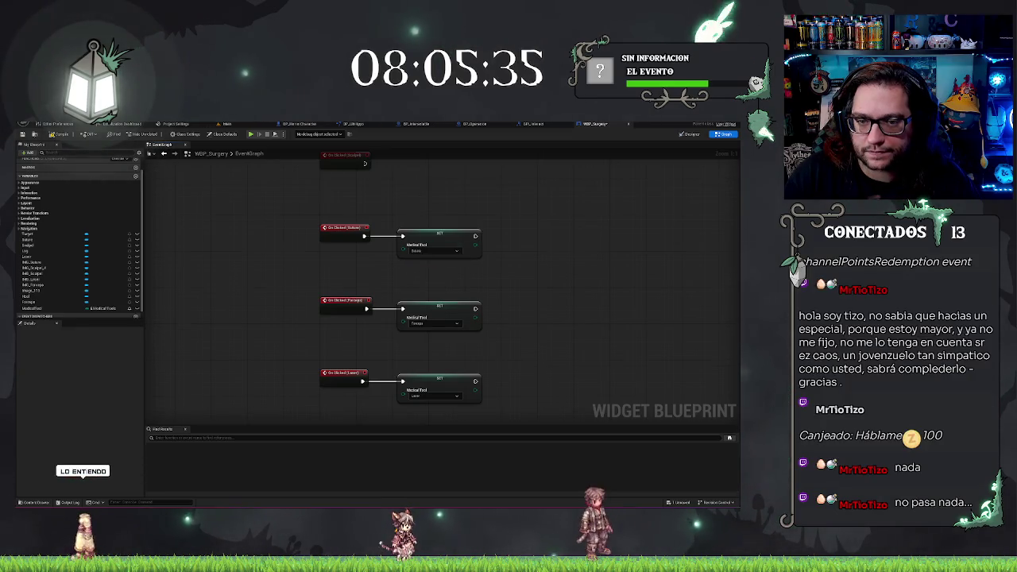
{"action": "scroll", "coordinate": [429, 254], "scroll_direction": "up", "scroll_amount": 2}
{"action": "left_click", "coordinate": [433, 243]}
{"action": "left_click_drag", "start_coordinate": [412, 229], "coordinate": [404, 221]}
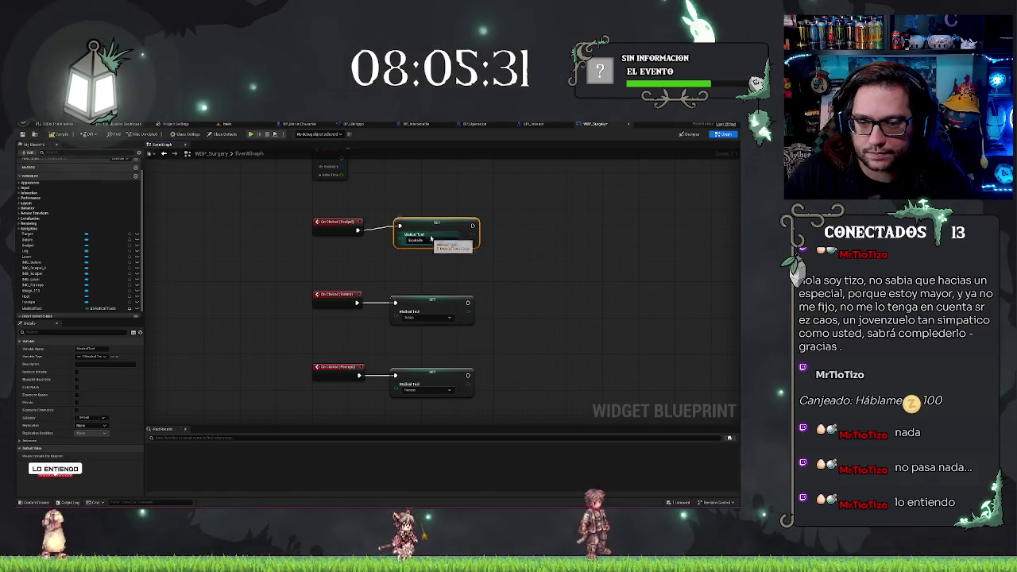
{"action": "left_click", "coordinate": [338, 221]}
{"action": "left_click_drag", "start_coordinate": [445, 236], "coordinate": [450, 241]}
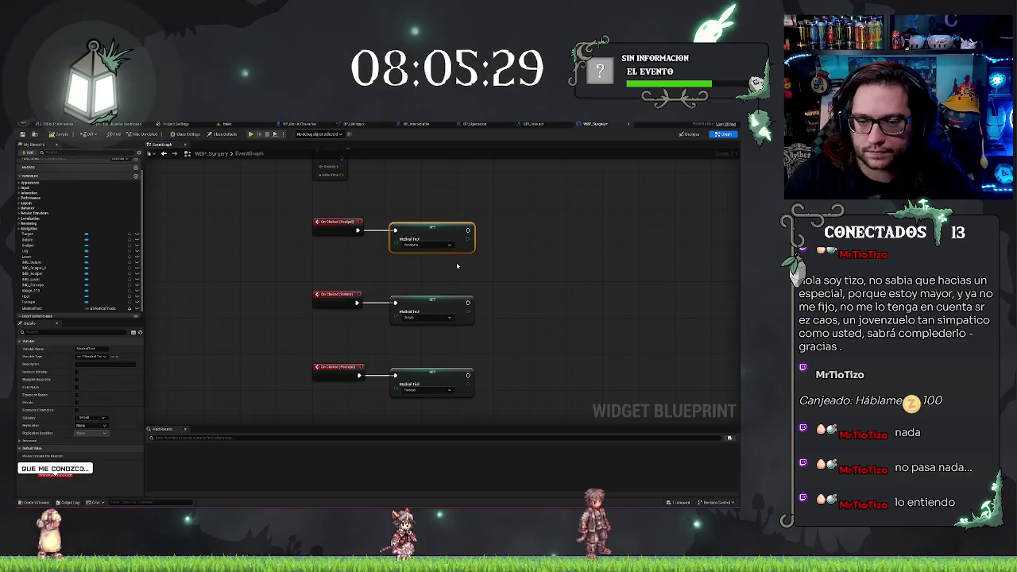
{"action": "left_click", "coordinate": [543, 264]}
{"action": "scroll", "coordinate": [541, 265], "scroll_direction": "down", "scroll_amount": 6}
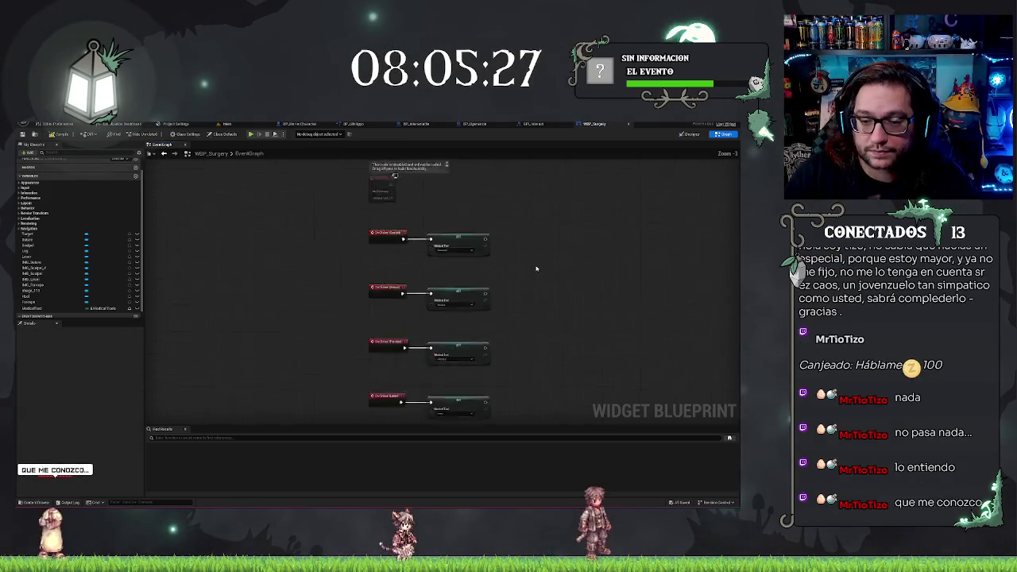
{"action": "scroll", "coordinate": [527, 303], "scroll_direction": "up", "scroll_amount": 1}
{"action": "mouse_move", "coordinate": [283, 231]}
{"action": "left_mouse_down"}
{"action": "mouse_move", "coordinate": [401, 321]}
{"action": "mouse_move", "coordinate": [437, 413]}
{"action": "left_mouse_up"}
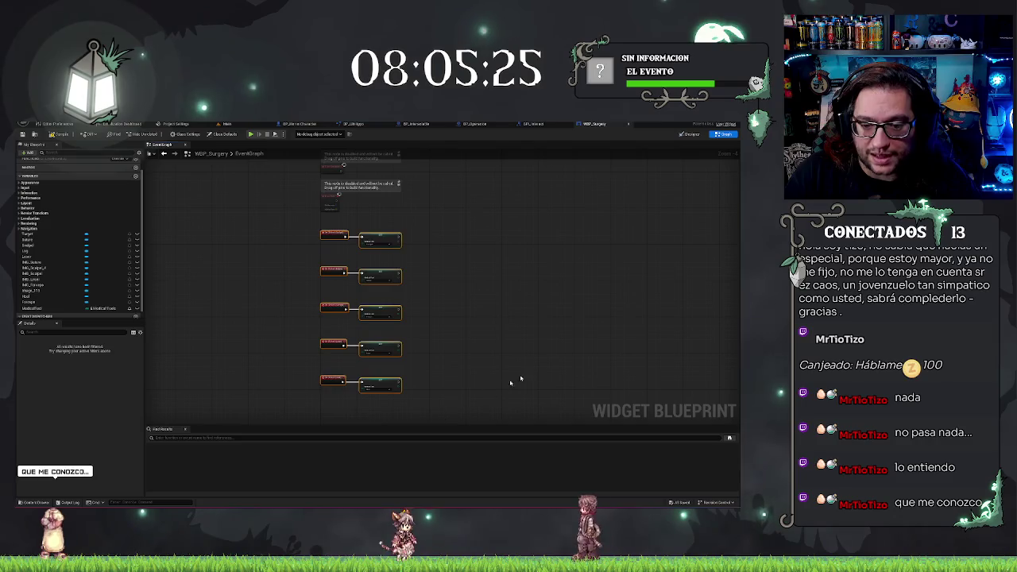
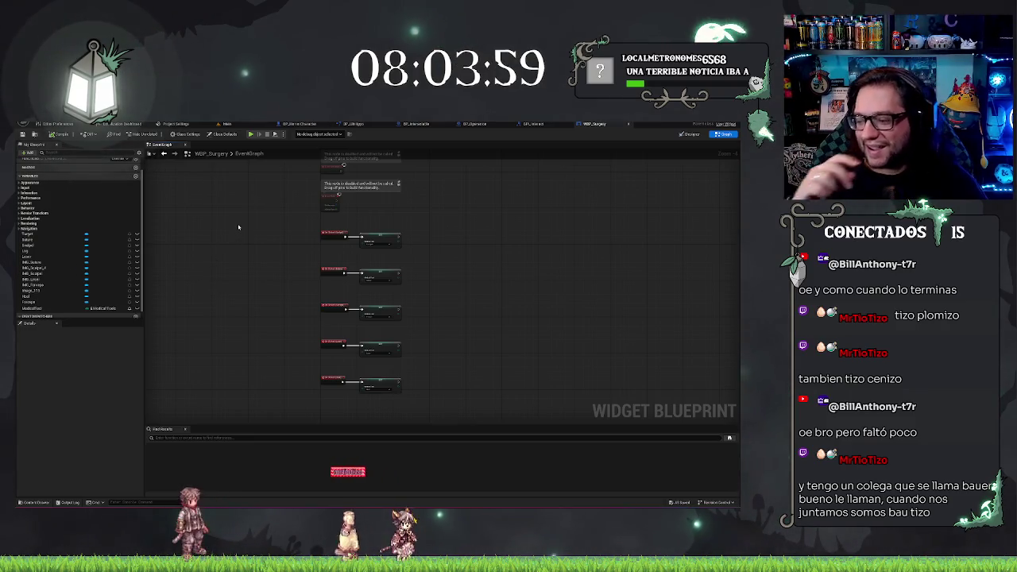
Switch to the Main level to view the operating-table scene.
{"action": "mouse_move", "coordinate": [536, 207]}
{"action": "left_mouse_down"}
{"action": "mouse_move", "coordinate": [427, 245]}
{"action": "mouse_move", "coordinate": [479, 259]}
{"action": "left_mouse_up"}
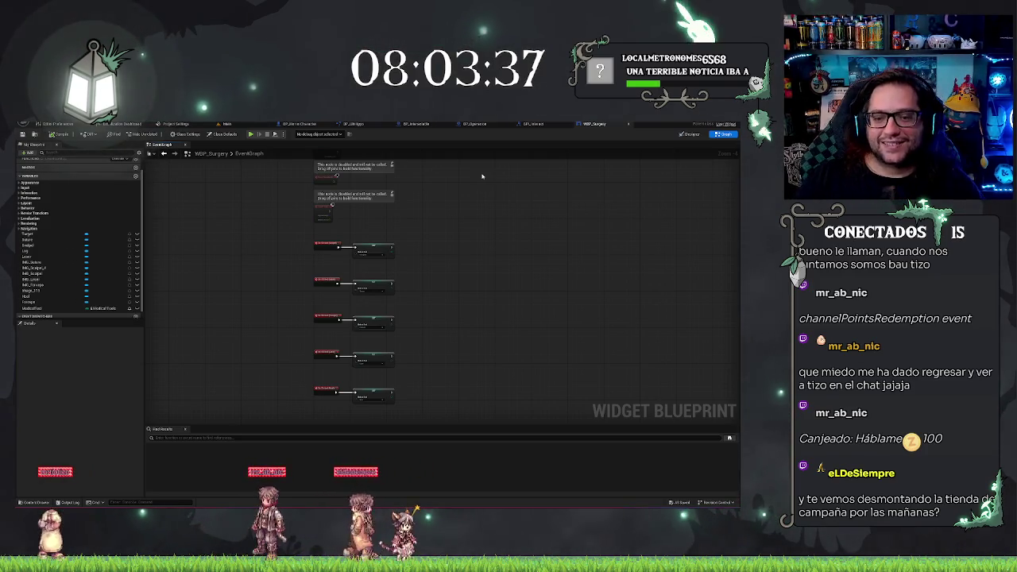
{"action": "left_click", "coordinate": [224, 124]}
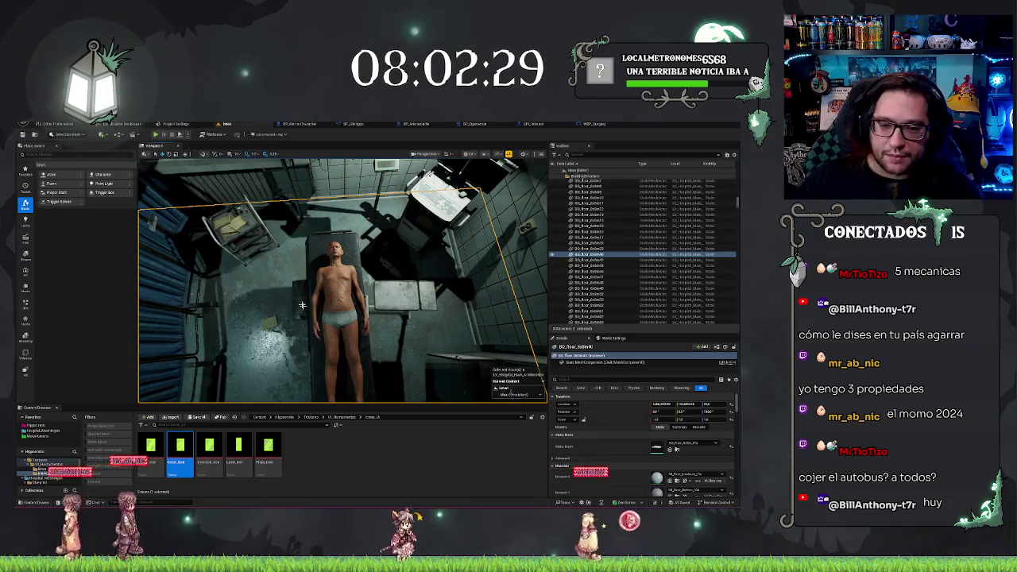
Look at the operating table from another angle, then bring up the BP_Operacion Event Graph.
{"action": "left_click_drag", "start_coordinate": [206, 290], "coordinate": [209, 302]}
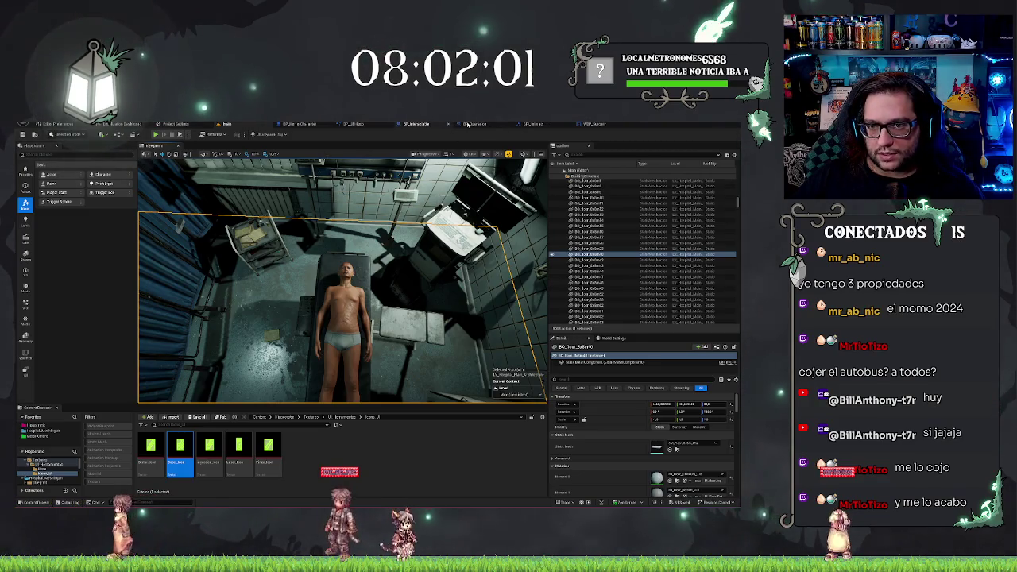
{"action": "left_click", "coordinate": [468, 124]}
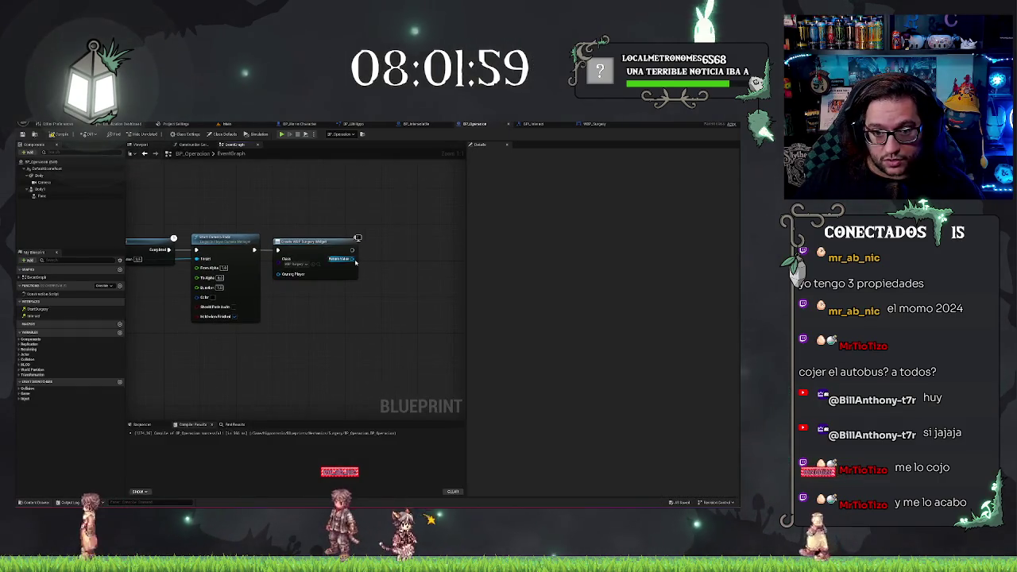
Promote Create Widget's Return Value to a UI_SurgeryRef variable and align its SET node with the exec wire.
{"action": "left_click_drag", "start_coordinate": [355, 261], "coordinate": [382, 262]}
{"action": "left_click", "coordinate": [404, 297]}
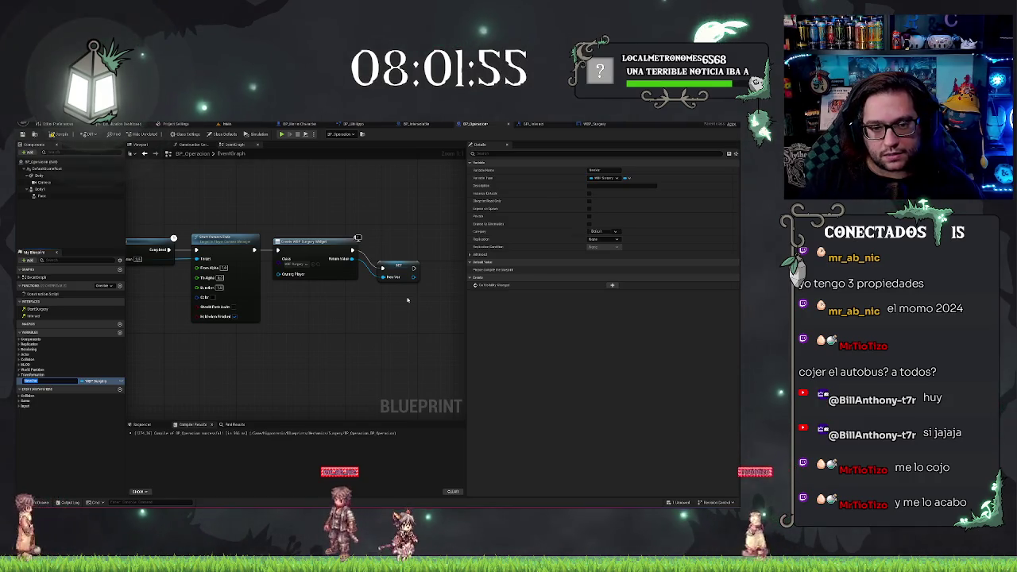
{"action": "type", "text": "UI"}
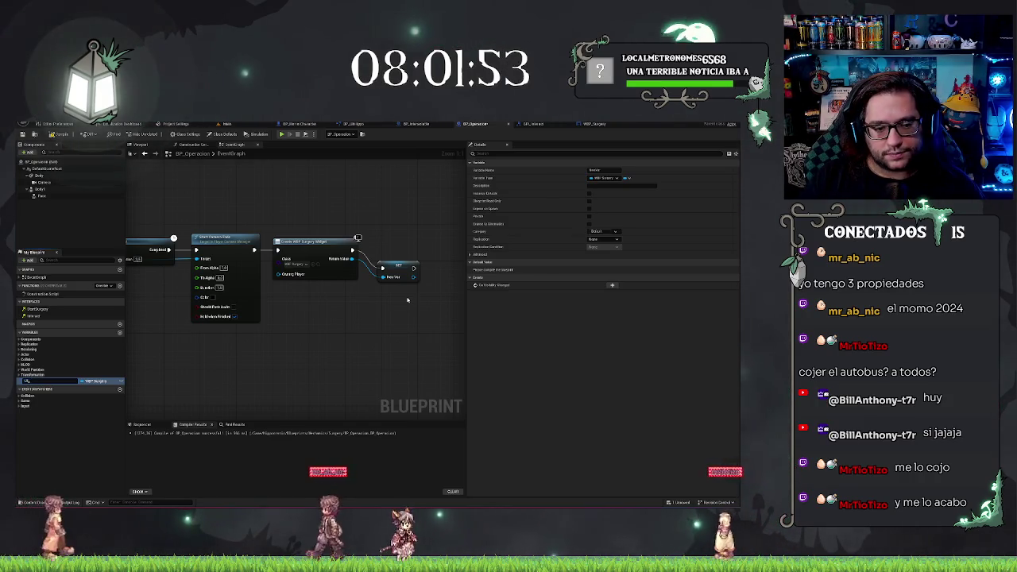
{"action": "type", "text": "_Su"}
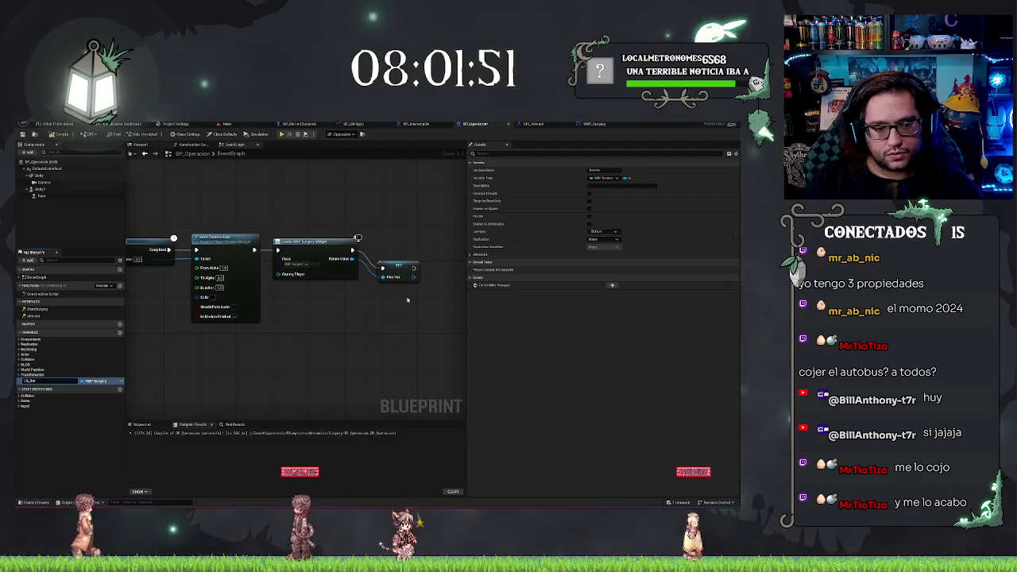
{"action": "type", "text": "rgeryRef"}
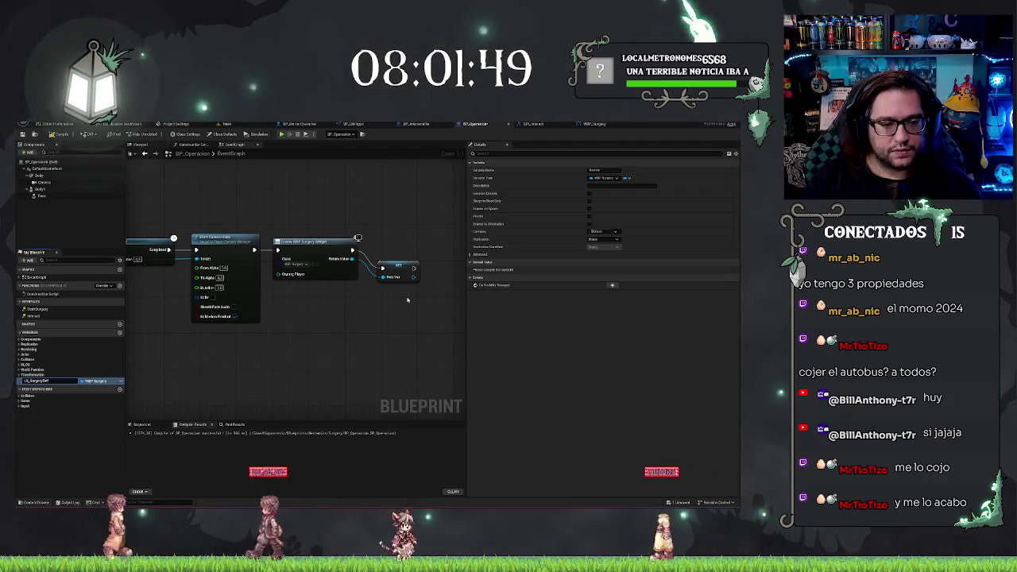
{"action": "key", "text": "Return"}
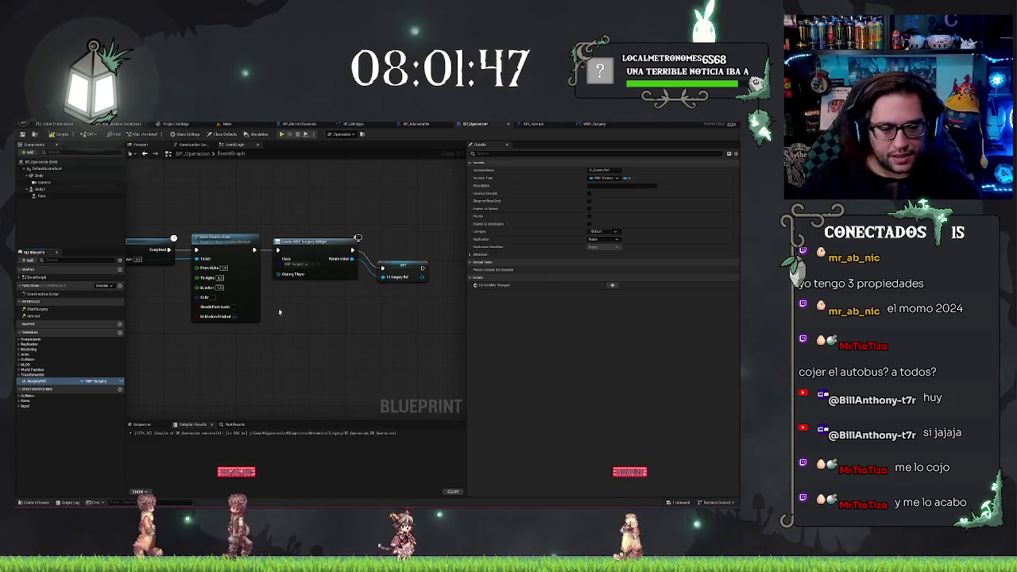
{"action": "left_click", "coordinate": [403, 270]}
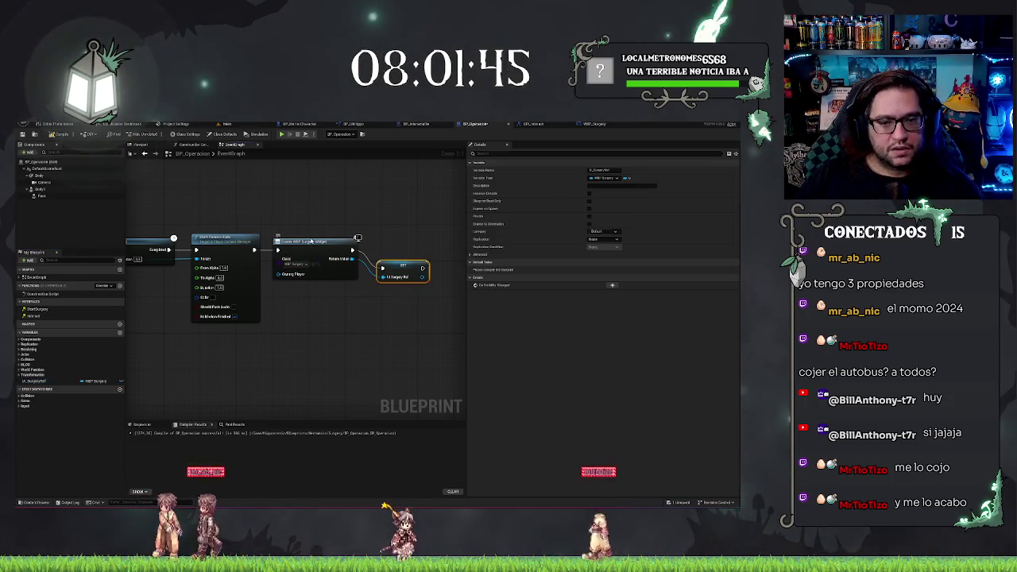
{"action": "left_click_drag", "start_coordinate": [403, 271], "coordinate": [402, 252]}
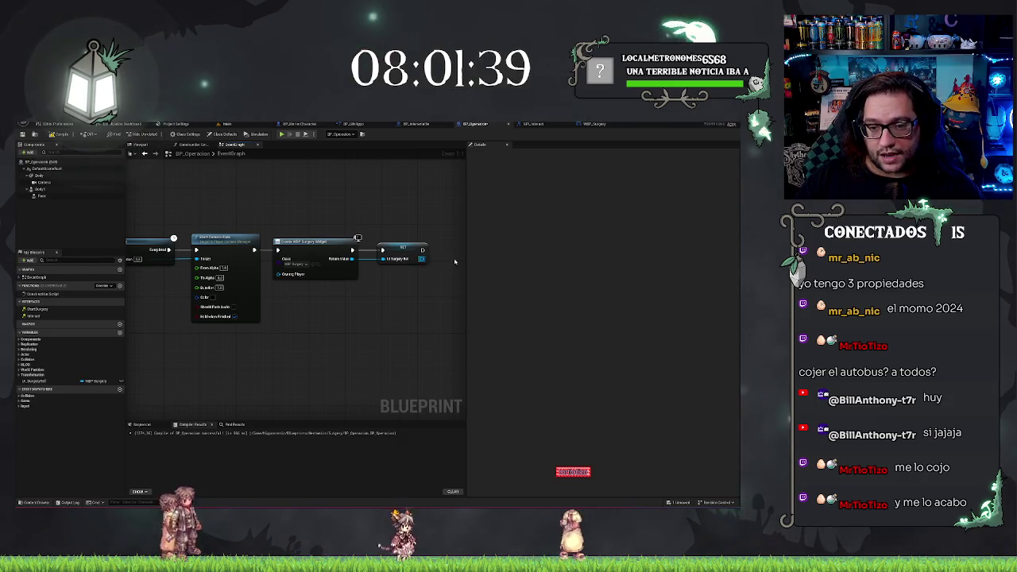
{"action": "left_click_drag", "start_coordinate": [422, 258], "coordinate": [454, 263]}
{"action": "type", "text": "set to"}
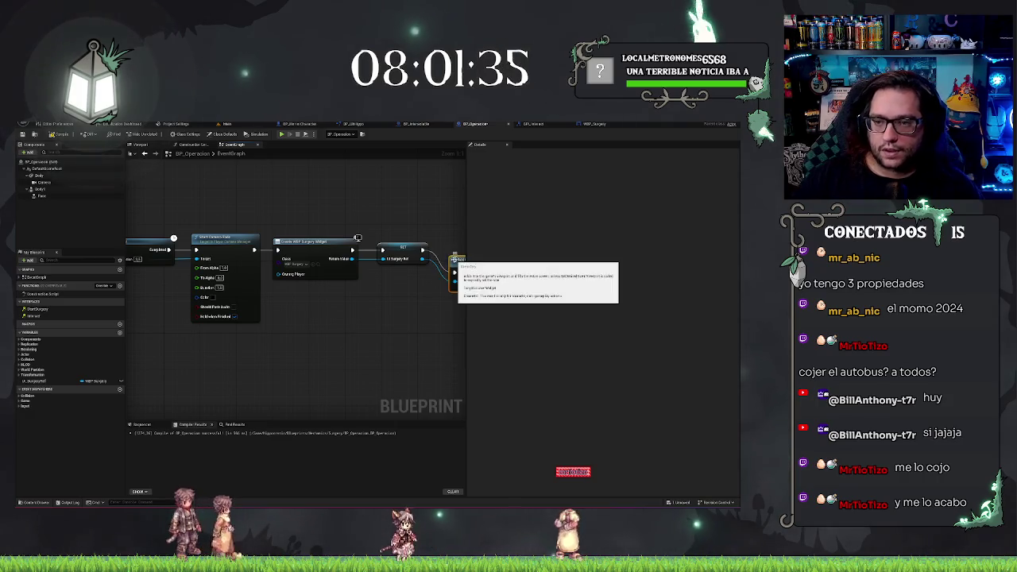
Add an Add to Viewport node after the SET node, followed by Set Input Mode Game And UI.
{"action": "left_click", "coordinate": [480, 302]}
{"action": "left_click_drag", "start_coordinate": [516, 199], "coordinate": [374, 208]}
{"action": "mouse_move", "coordinate": [314, 264]}
{"action": "left_mouse_down"}
{"action": "mouse_move", "coordinate": [316, 241]}
{"action": "mouse_move", "coordinate": [388, 254]}
{"action": "left_mouse_up"}
{"action": "type", "text": "set input"}
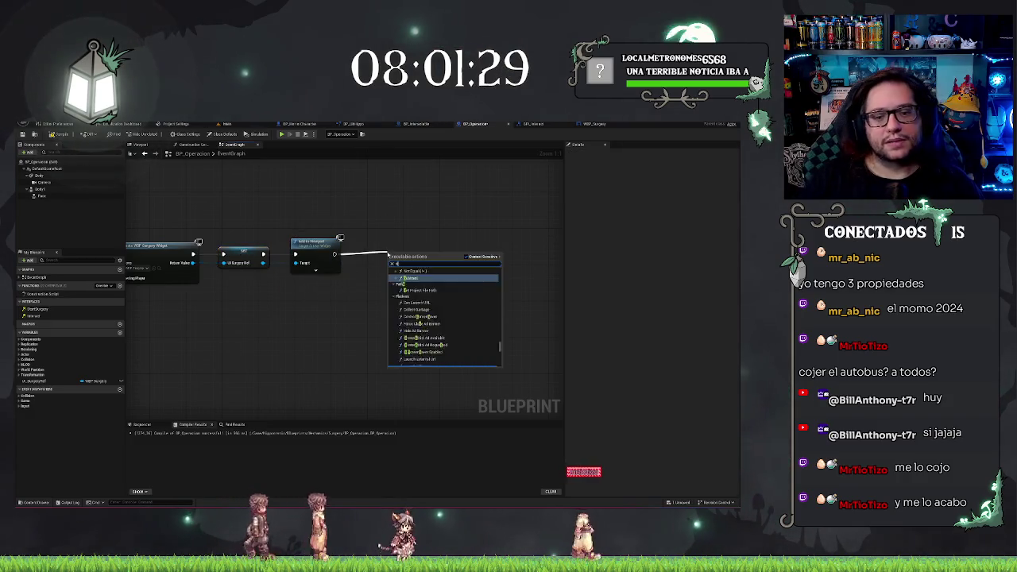
{"action": "key", "text": "Down"}
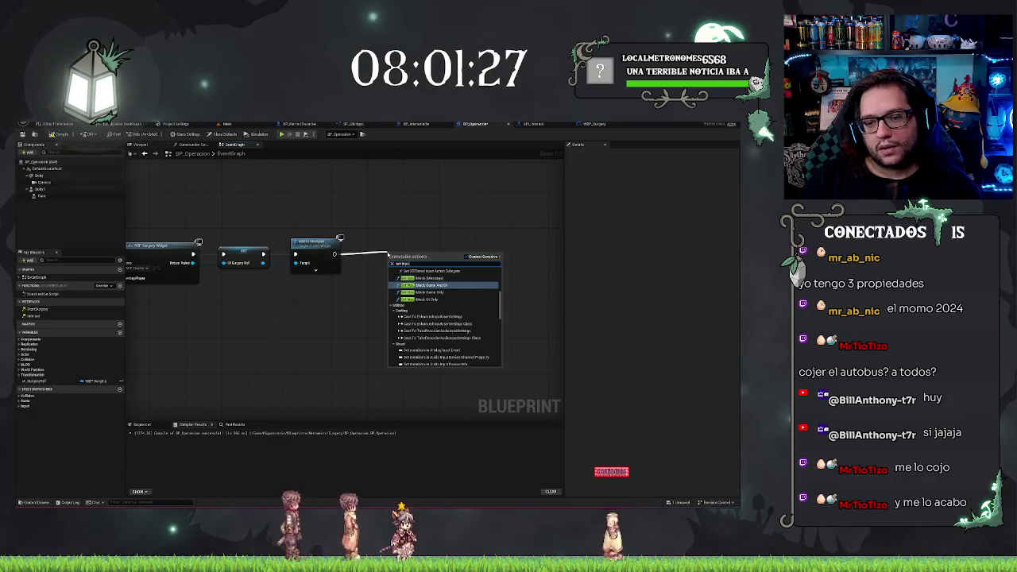
{"action": "key", "text": "Return"}
Feed a Get Player Controller node into the input-mode node's Player Controller pin.
{"action": "left_click_drag", "start_coordinate": [460, 321], "coordinate": [461, 315]}
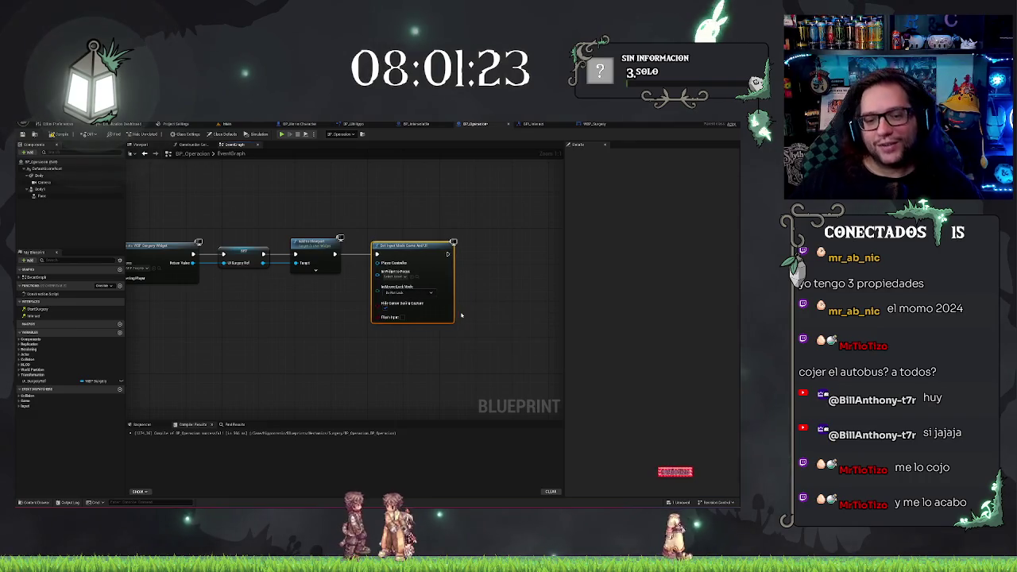
{"action": "left_click_drag", "start_coordinate": [378, 263], "coordinate": [273, 306]}
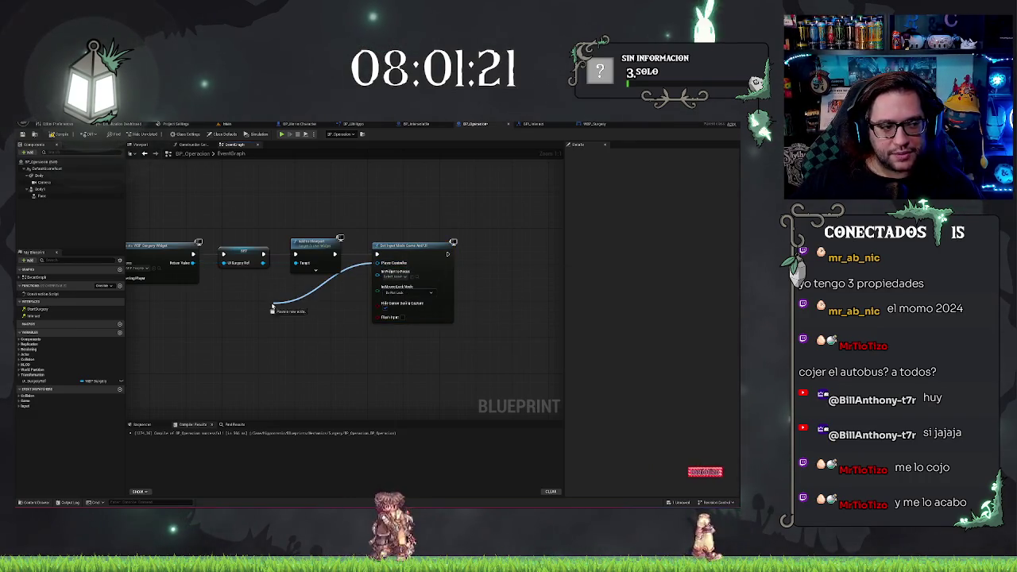
{"action": "type", "text": "get player control"}
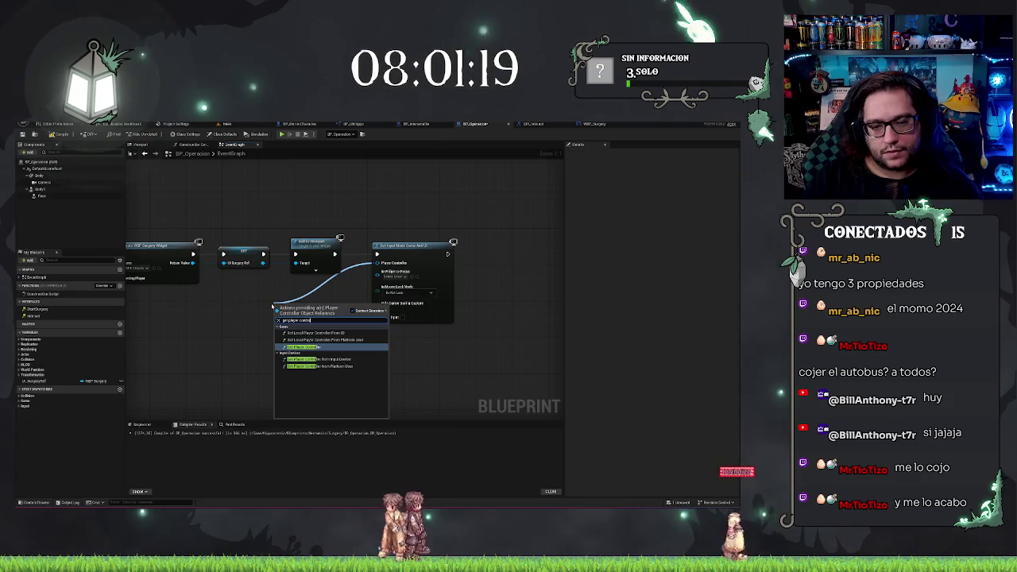
{"action": "key", "text": "Return"}
Add a Set Show Mouse Cursor node driven by the player controller, placed right of Set Input Mode.
{"action": "left_click_drag", "start_coordinate": [338, 314], "coordinate": [388, 348]}
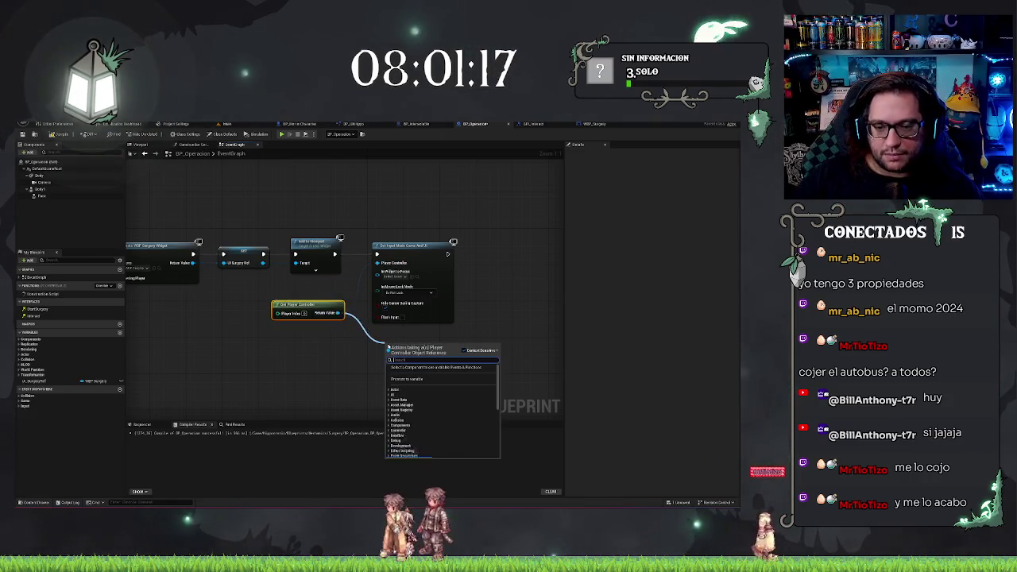
{"action": "type", "text": "set input"}
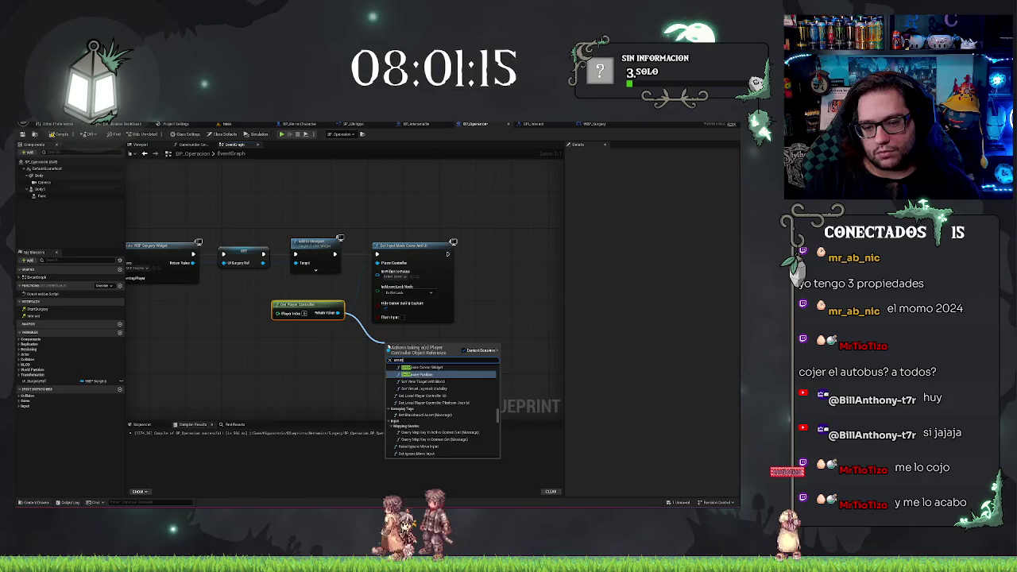
{"action": "type", "text": "use"}
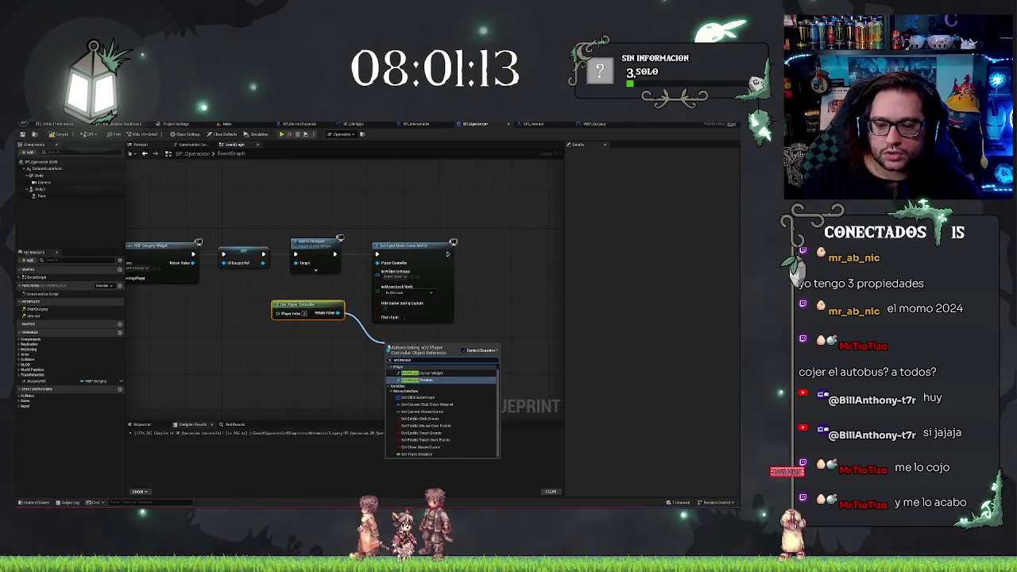
{"action": "key", "text": "Down"}
{"action": "key", "text": "Down"}
{"action": "key", "text": "Down"}
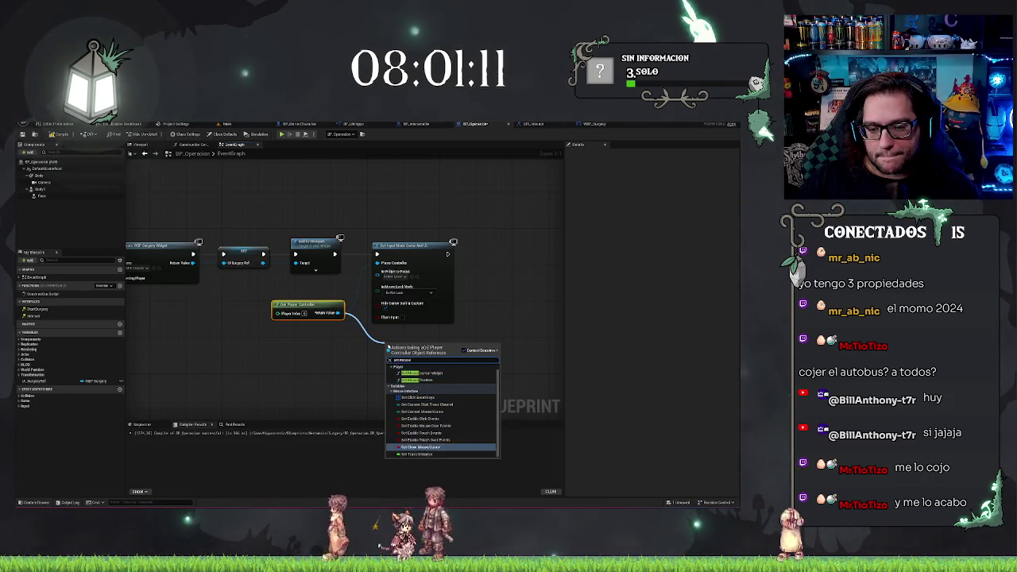
{"action": "key", "text": "Return"}
{"action": "mouse_move", "coordinate": [427, 360]}
{"action": "left_mouse_down"}
{"action": "mouse_move", "coordinate": [507, 248]}
{"action": "mouse_move", "coordinate": [506, 257]}
{"action": "left_mouse_up"}
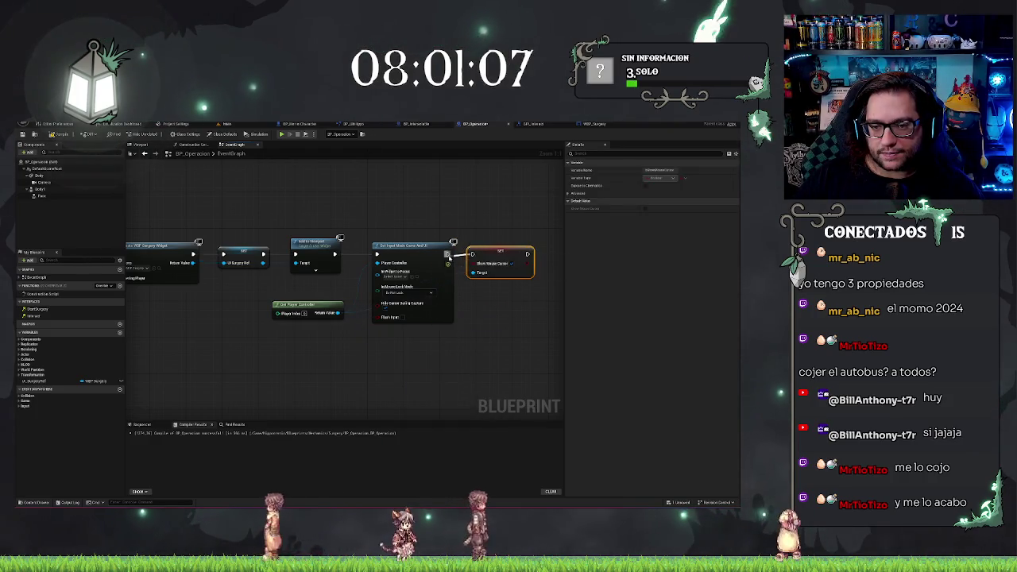
Connect UI_SurgeryRef to the Game And UI node's In Widget to Focus pin.
{"action": "left_click_drag", "start_coordinate": [376, 276], "coordinate": [250, 263]}
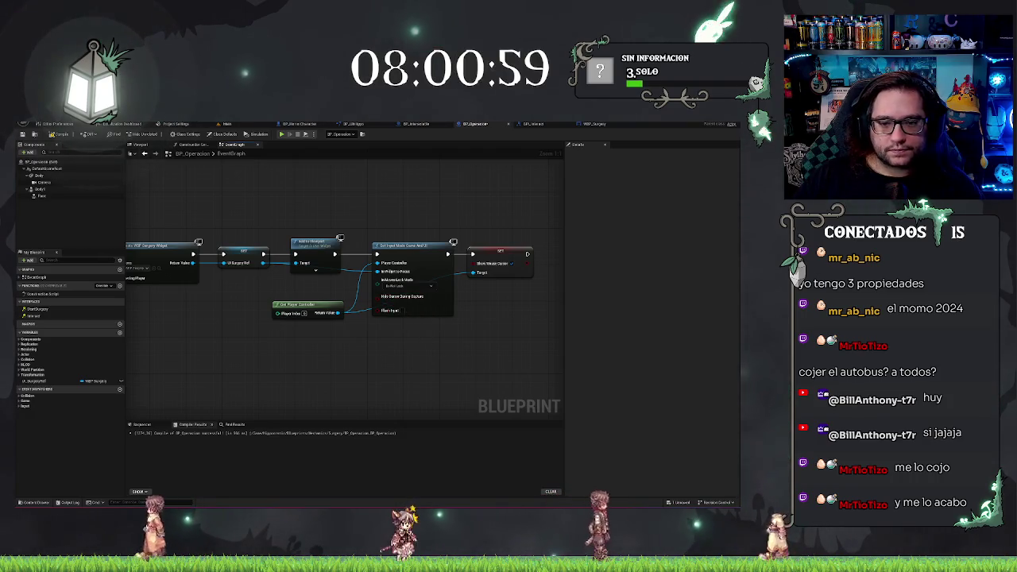
{"action": "left_click_drag", "start_coordinate": [278, 355], "coordinate": [345, 343]}
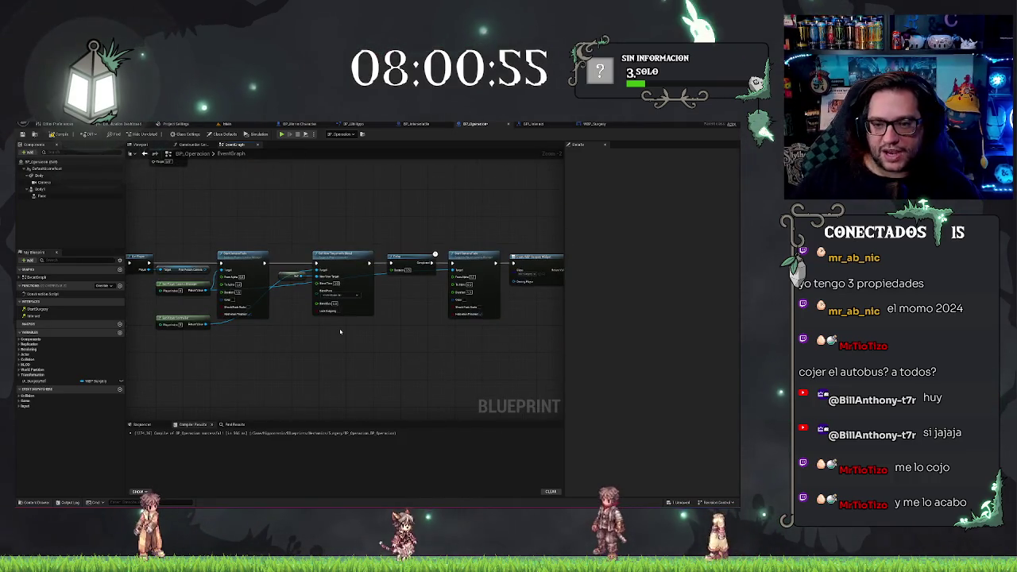
{"action": "scroll", "coordinate": [341, 331], "scroll_direction": "down", "scroll_amount": 6}
{"action": "scroll", "coordinate": [436, 334], "scroll_direction": "up", "scroll_amount": 5}
{"action": "mouse_move", "coordinate": [436, 333]}
{"action": "left_mouse_down"}
{"action": "mouse_move", "coordinate": [336, 352]}
{"action": "mouse_move", "coordinate": [430, 324]}
{"action": "left_mouse_up"}
{"action": "scroll", "coordinate": [430, 323], "scroll_direction": "up", "scroll_amount": 3}
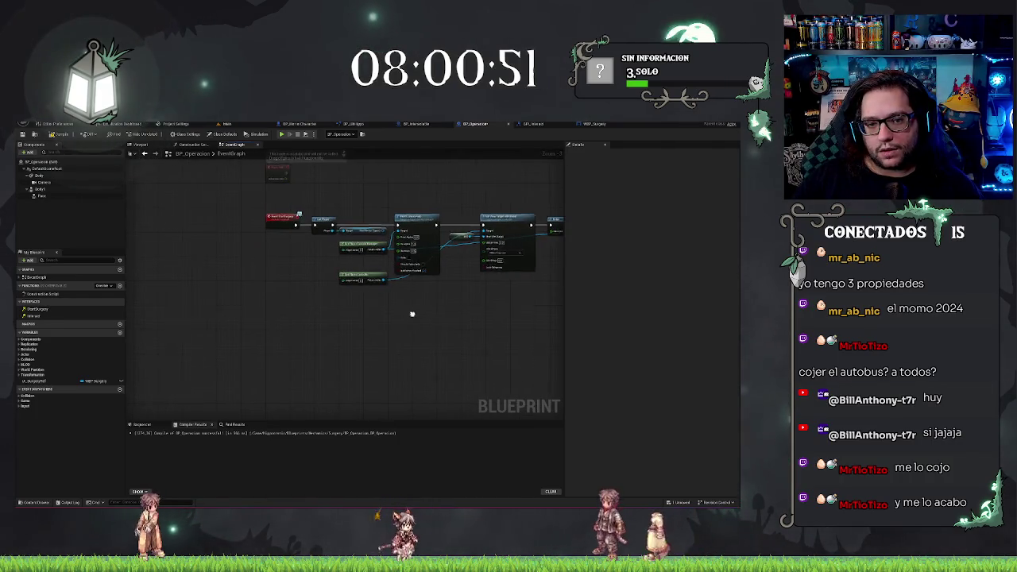
{"action": "left_click_drag", "start_coordinate": [350, 215], "coordinate": [333, 278]}
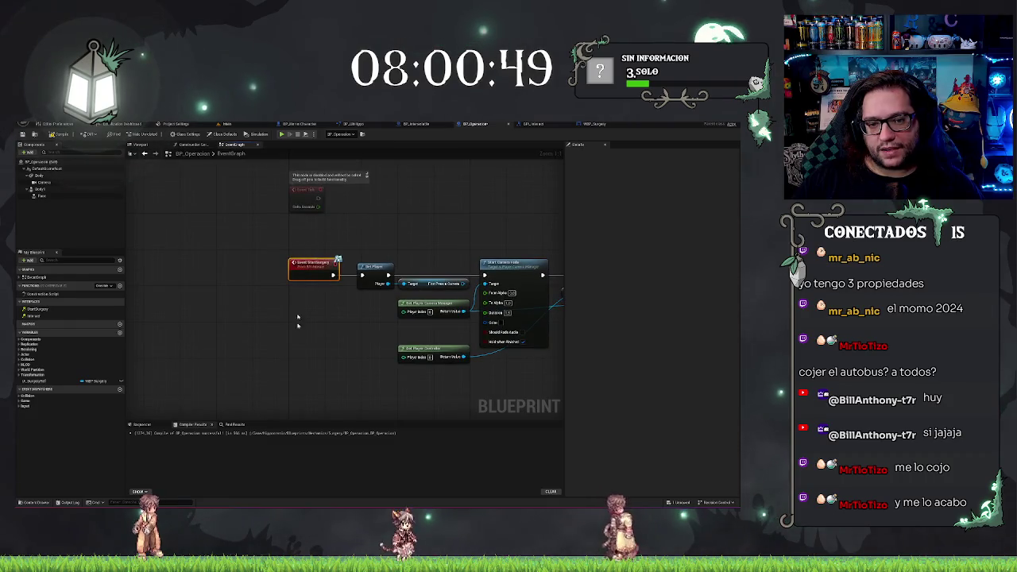